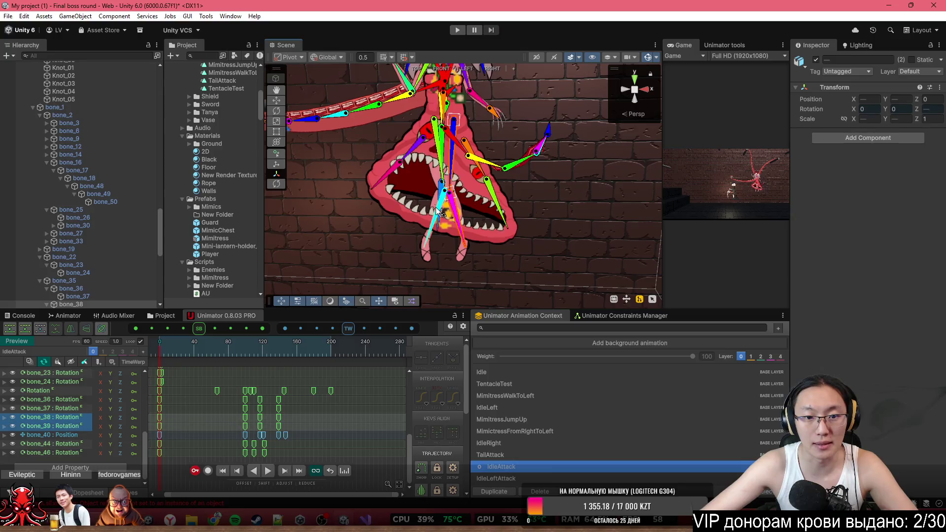
- Select the bone_36–bone_39 tracks and their rotation keys in the IdleAttack timeline
{"action": "left_click", "coordinate": [438, 214], "text": "shift"}
{"action": "left_click", "coordinate": [434, 198], "text": "shift"}
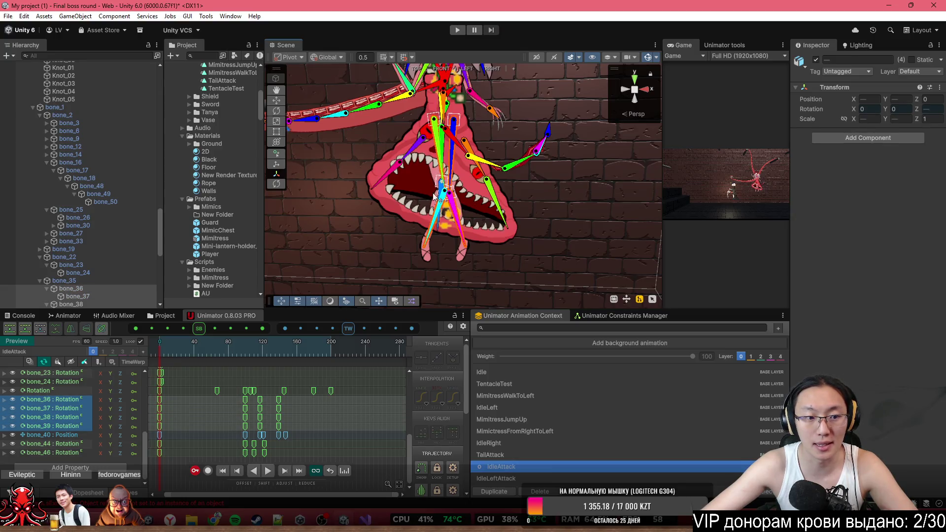
{"action": "left_click_drag", "start_coordinate": [233, 437], "coordinate": [290, 402]}
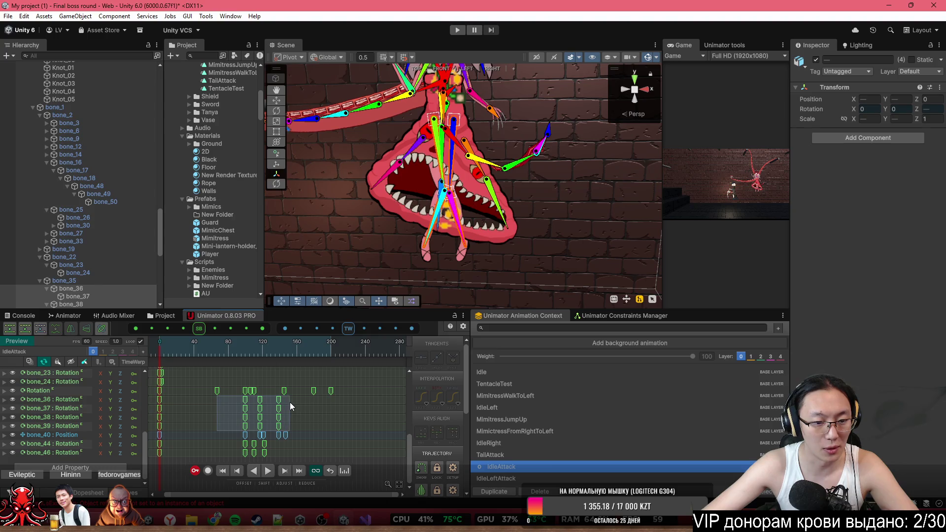
{"action": "scroll", "coordinate": [289, 421], "scroll_direction": "down", "scroll_amount": 3}
{"action": "scroll", "coordinate": [288, 421], "scroll_direction": "down", "scroll_amount": 5}
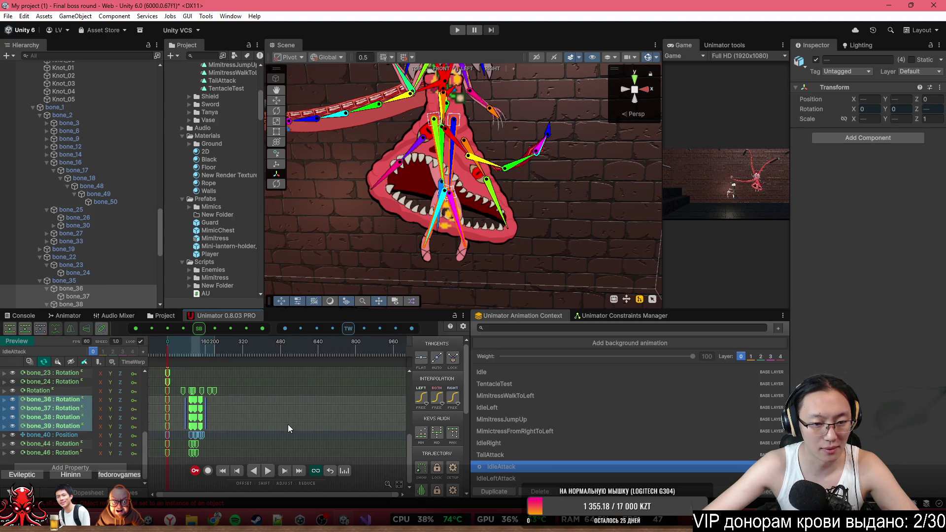
{"action": "scroll", "coordinate": [198, 424], "scroll_direction": "up", "scroll_amount": 5}
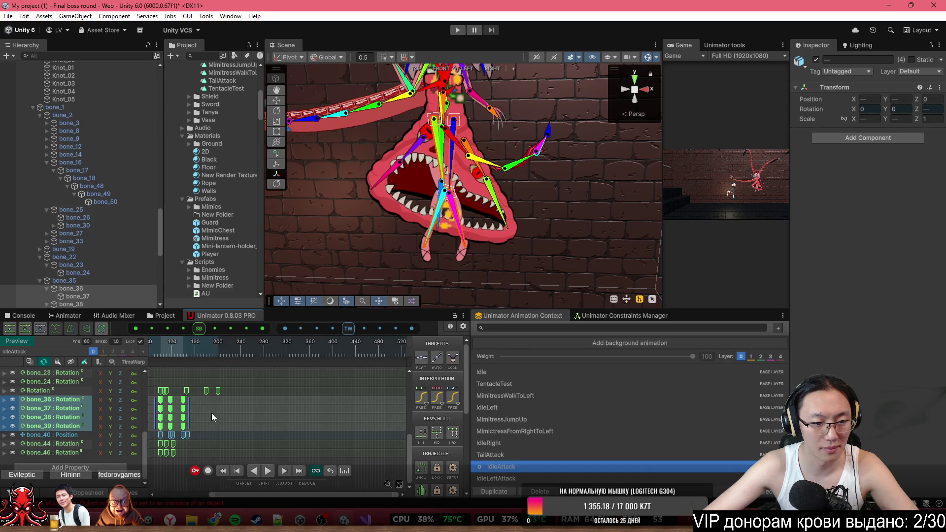
- Copy the selected keys and switch to the IdleLeftAttack clip
{"action": "key", "text": "ctrl+c"}
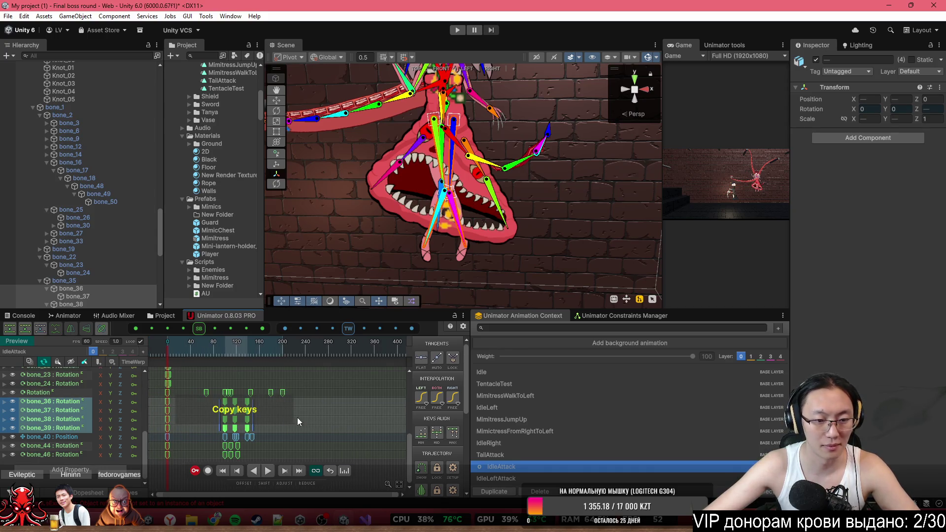
{"action": "left_click", "coordinate": [495, 482]}
{"action": "scroll", "coordinate": [421, 214], "scroll_direction": "down", "scroll_amount": 3}
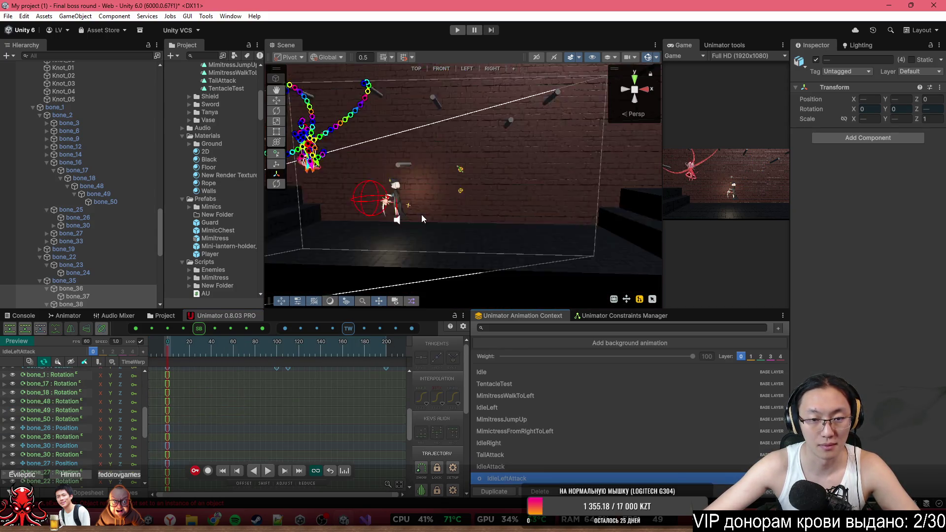
- Paste the copied keys into IdleLeftAttack, then delete that first paste
{"action": "left_click_drag", "start_coordinate": [421, 214], "coordinate": [419, 189]}
{"action": "scroll", "coordinate": [419, 189], "scroll_direction": "up", "scroll_amount": 5}
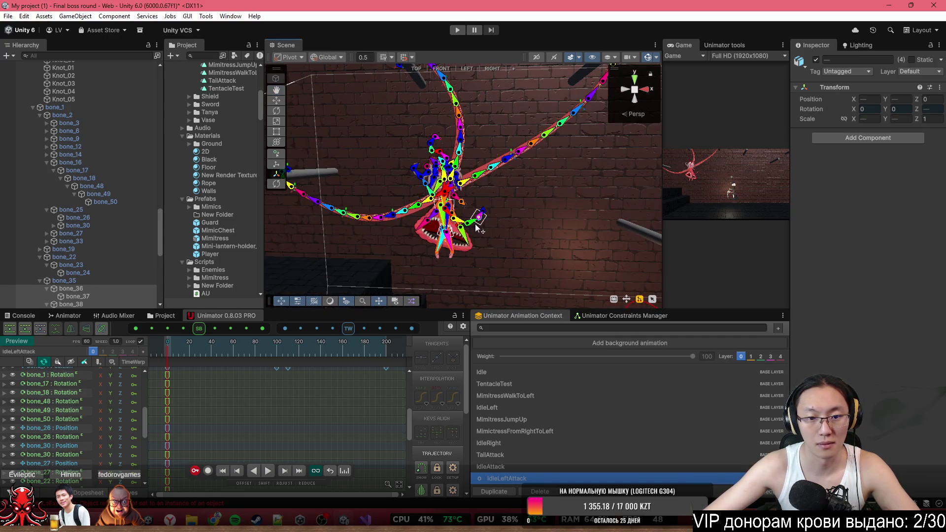
{"action": "key", "text": "ctrl+v"}
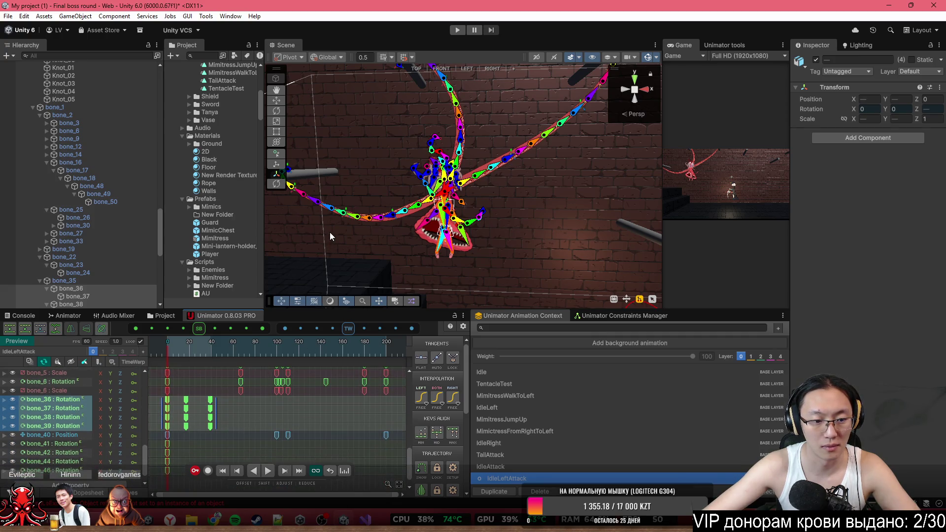
{"action": "left_click", "coordinate": [229, 342]}
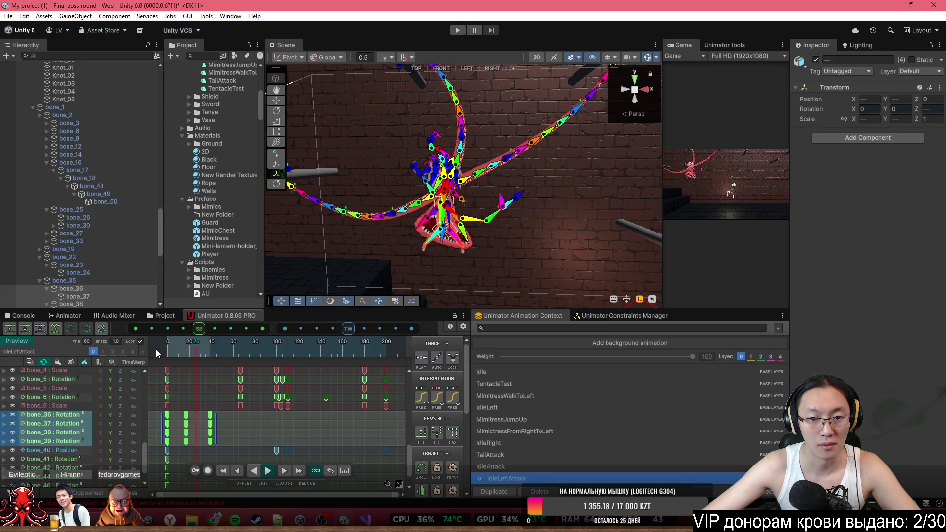
{"action": "key", "text": "Delete"}
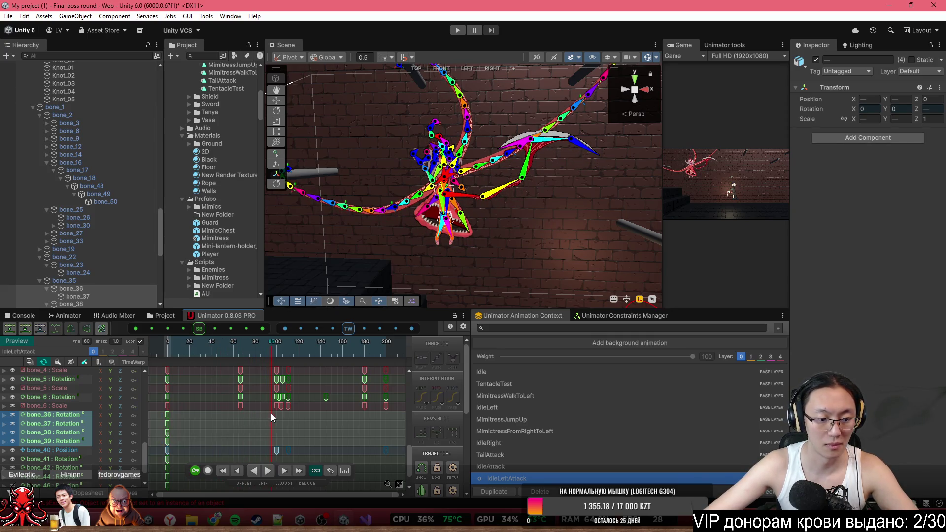
- Paste the bone_36–bone_39 keys again at frame 97 and play the preview from frame 63
{"action": "left_click", "coordinate": [272, 348]}
{"action": "mouse_move", "coordinate": [284, 348]}
{"action": "left_mouse_down"}
{"action": "mouse_move", "coordinate": [296, 356]}
{"action": "mouse_move", "coordinate": [274, 359]}
{"action": "left_mouse_up"}
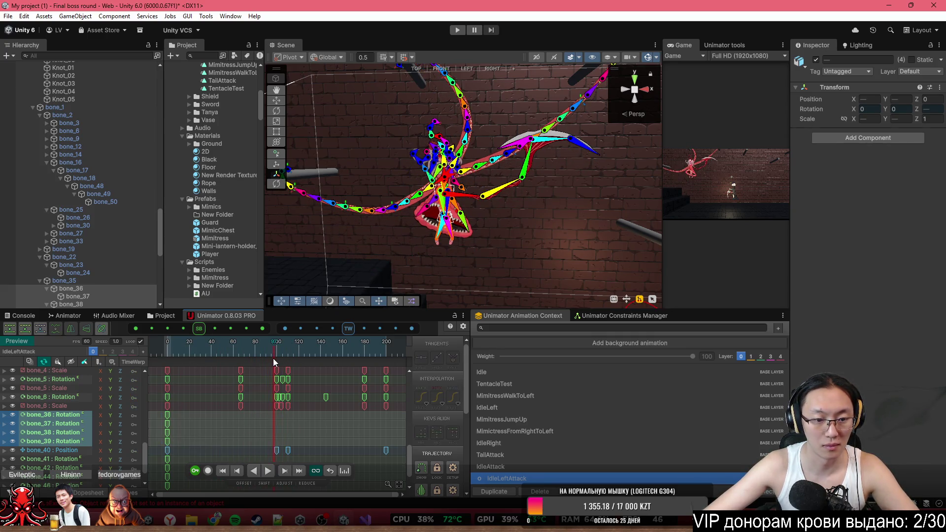
{"action": "key", "text": "ctrl+v"}
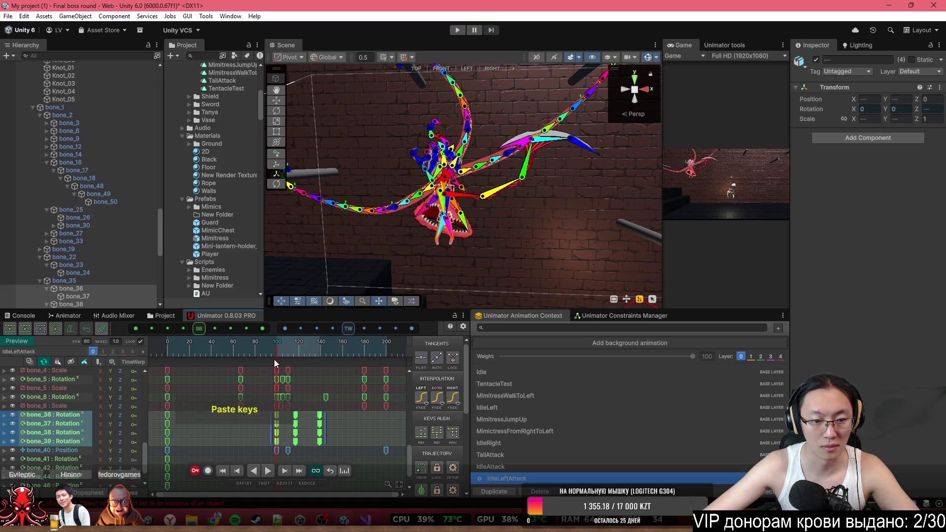
{"action": "left_click_drag", "start_coordinate": [273, 360], "coordinate": [231, 360]}
{"action": "key", "text": "space"}
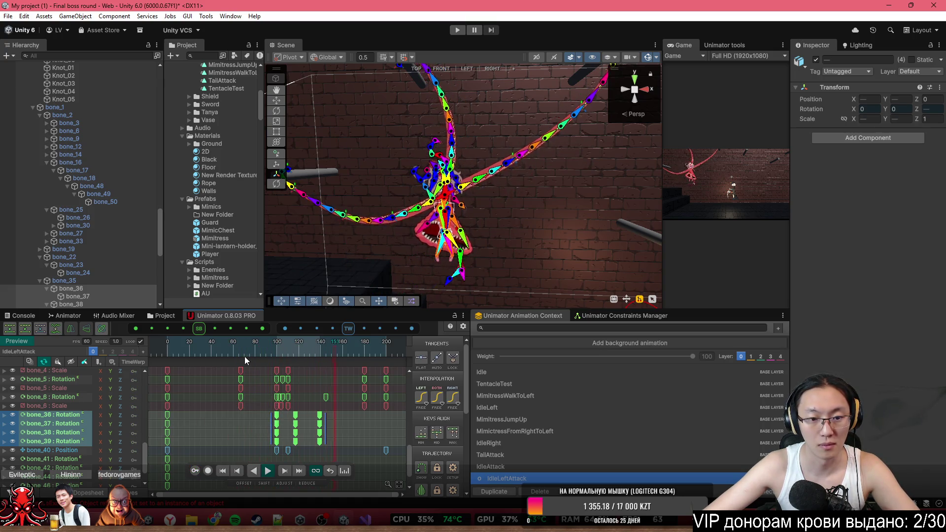
- Nudge the pasted keys about 7 frames earlier, then 6 later, and hide bone gizmos
{"action": "left_click_drag", "start_coordinate": [295, 424], "coordinate": [287, 424]}
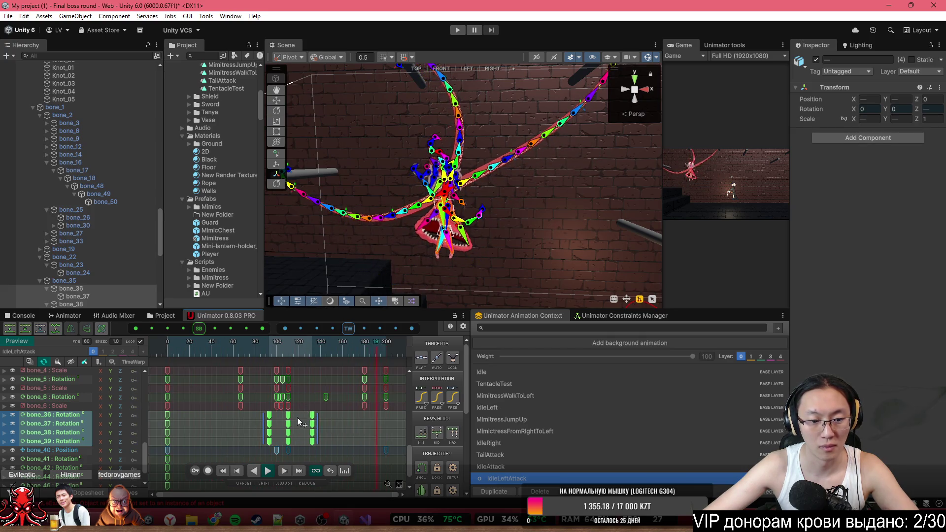
{"action": "left_click_drag", "start_coordinate": [297, 417], "coordinate": [304, 419]}
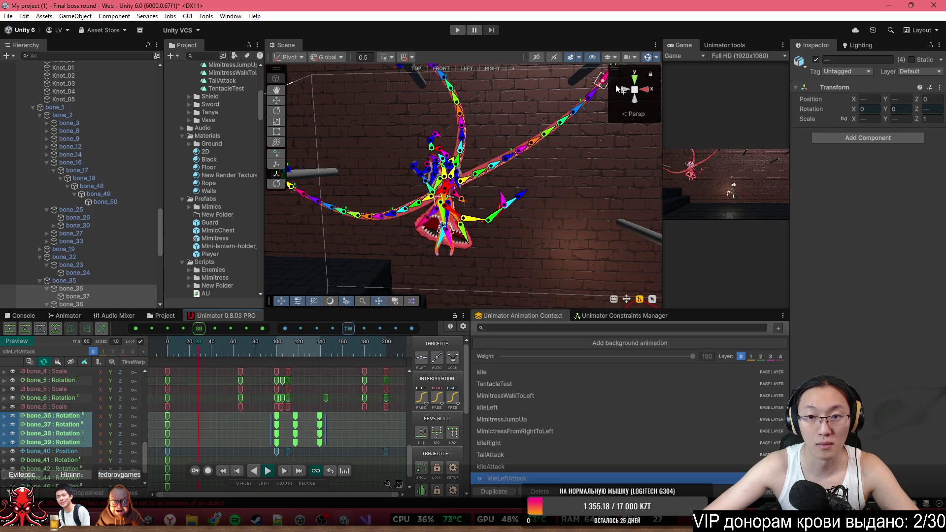
{"action": "left_click", "coordinate": [649, 58]}
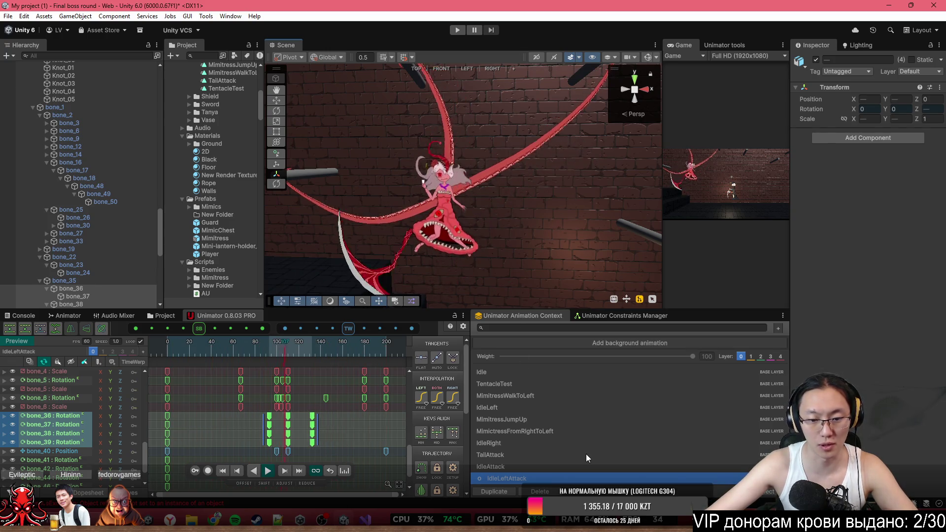
- Delete the selected bone_36–bone_39 keys from IdleLeftAttack and reopen the IdleAttack clip
{"action": "key", "text": "Delete"}
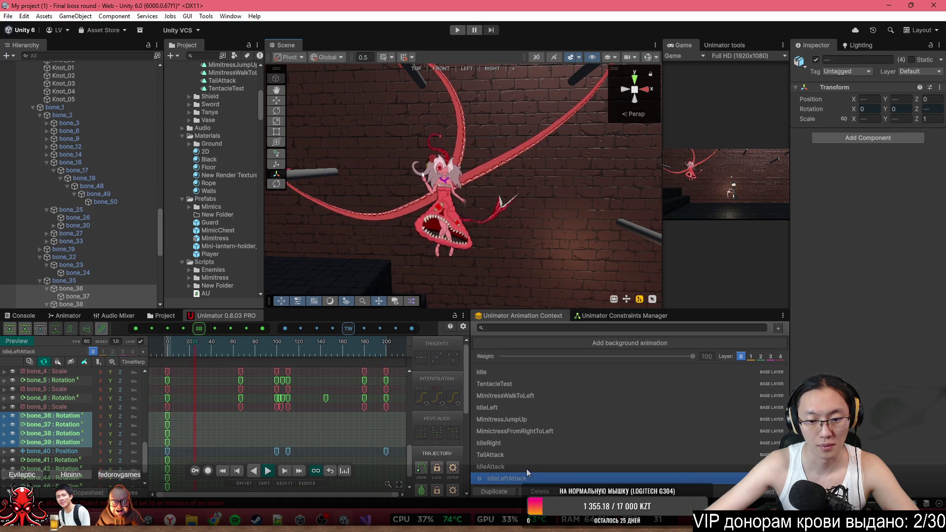
{"action": "left_click", "coordinate": [519, 467]}
{"action": "scroll", "coordinate": [351, 421], "scroll_direction": "down", "scroll_amount": 2}
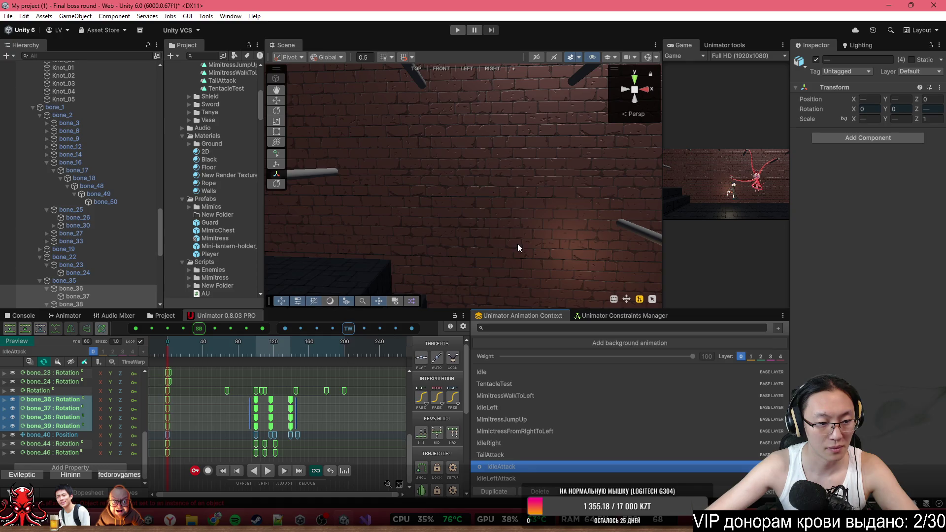
- Box-select the bone_44 and bone_46 keys, including frame 0, and turn bone gizmos back on
{"action": "mouse_move", "coordinate": [518, 243]}
{"action": "left_mouse_down"}
{"action": "mouse_move", "coordinate": [444, 229]}
{"action": "mouse_move", "coordinate": [483, 220]}
{"action": "left_mouse_up"}
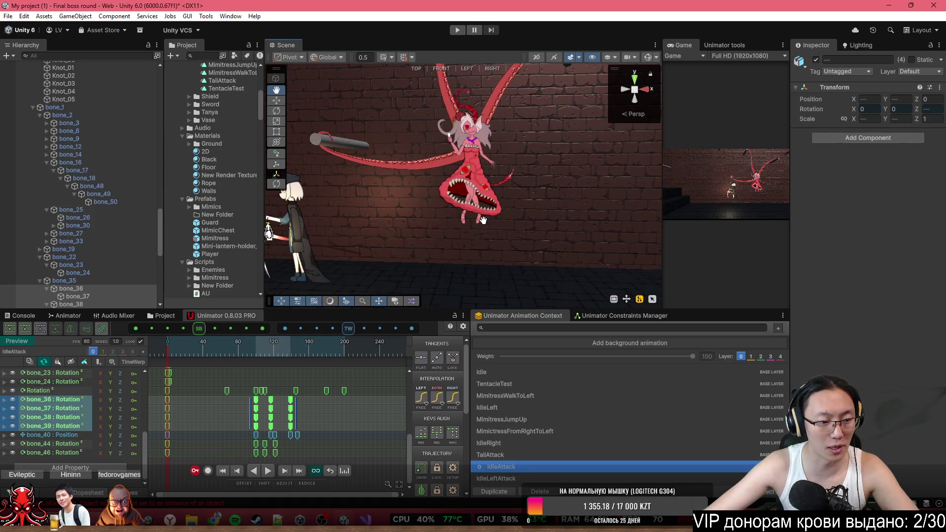
{"action": "left_click_drag", "start_coordinate": [300, 456], "coordinate": [225, 443]}
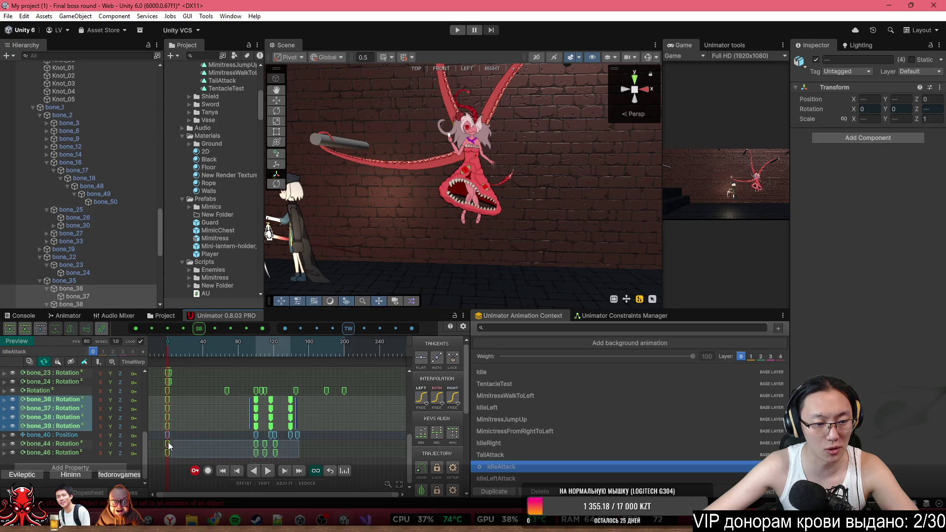
{"action": "left_click_drag", "start_coordinate": [167, 442], "coordinate": [165, 442]}
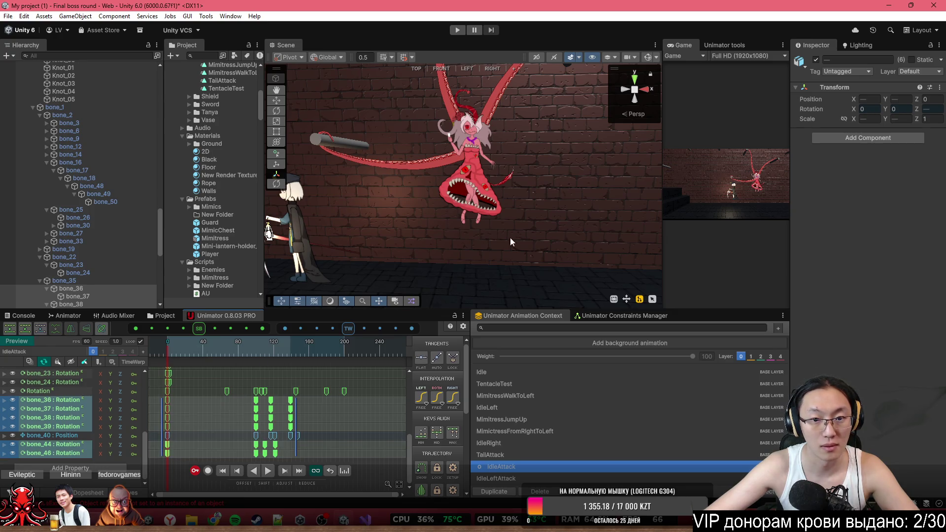
{"action": "left_click", "coordinate": [648, 57]}
- Select the bone_46 and bone_44 rotation keys together with the bone_36–bone_39 keys
{"action": "scroll", "coordinate": [571, 170], "scroll_direction": "up", "scroll_amount": 5}
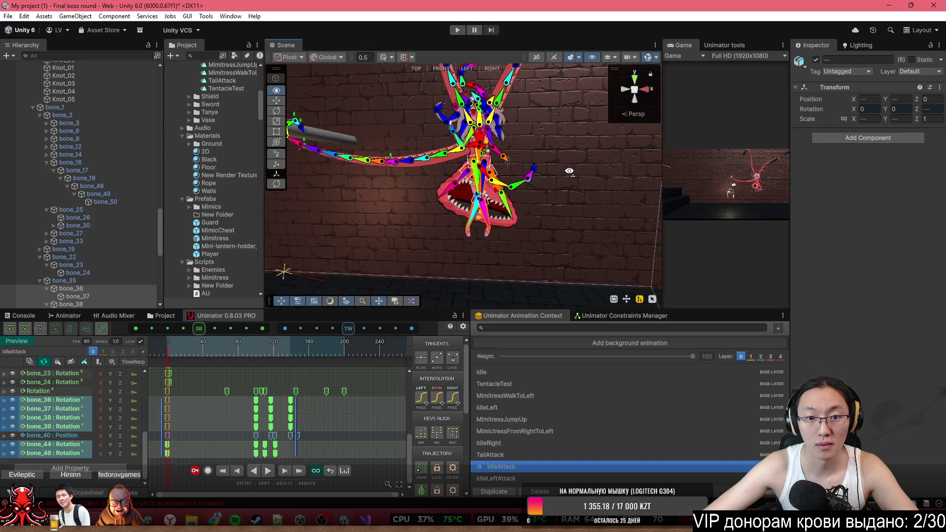
{"action": "scroll", "coordinate": [568, 165], "scroll_direction": "down", "scroll_amount": 3}
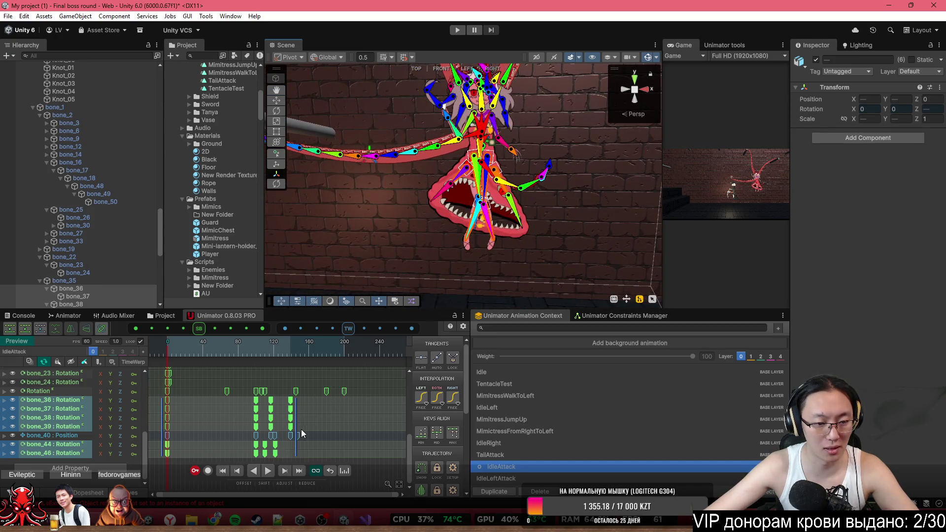
{"action": "left_click_drag", "start_coordinate": [300, 459], "coordinate": [256, 453]}
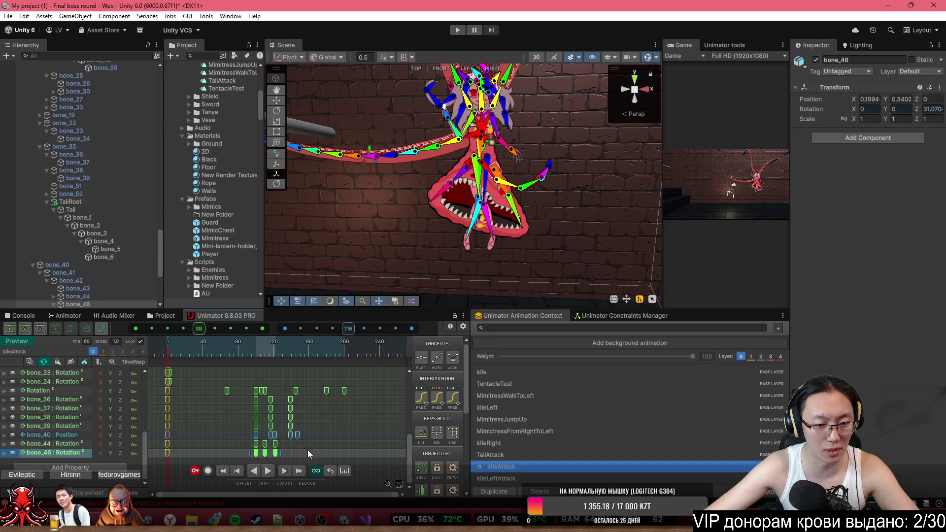
{"action": "left_click", "coordinate": [159, 443], "text": "shift"}
{"action": "mouse_move", "coordinate": [316, 431]}
{"action": "left_mouse_down"}
{"action": "mouse_move", "coordinate": [243, 413]}
{"action": "mouse_move", "coordinate": [214, 394]}
{"action": "mouse_move", "coordinate": [163, 395]}
{"action": "left_mouse_up"}
{"action": "key", "text": "ctrl+c"}
{"action": "left_click", "coordinate": [522, 477]}
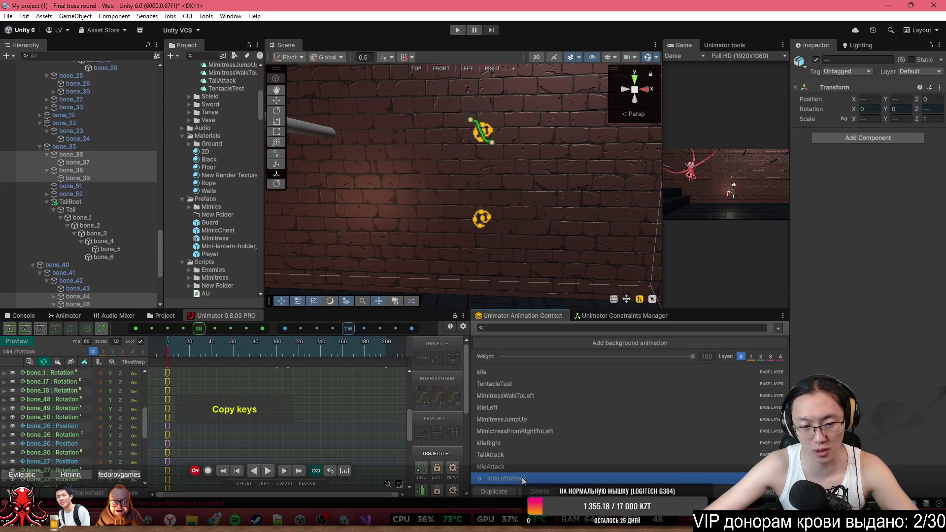
{"action": "left_click", "coordinate": [157, 351]}
{"action": "key", "text": "ctrl+v"}
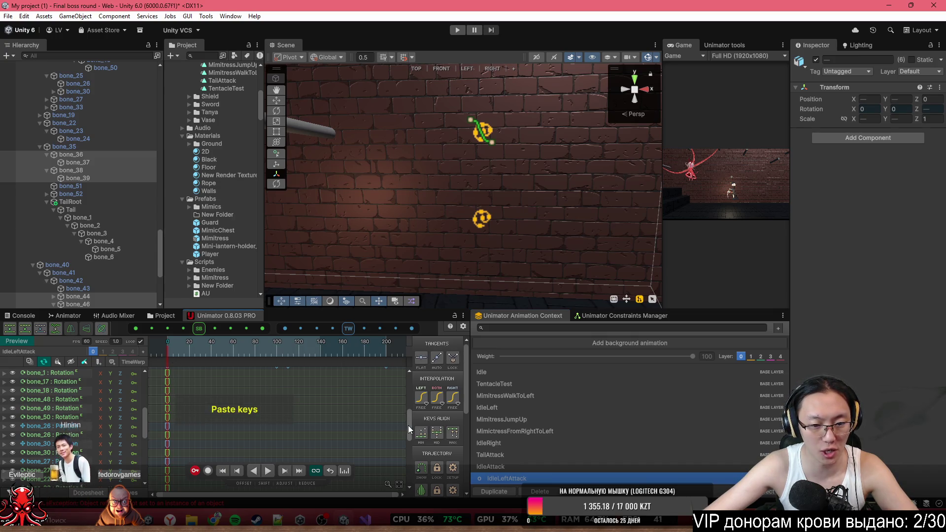
{"action": "left_click_drag", "start_coordinate": [408, 424], "coordinate": [410, 464]}
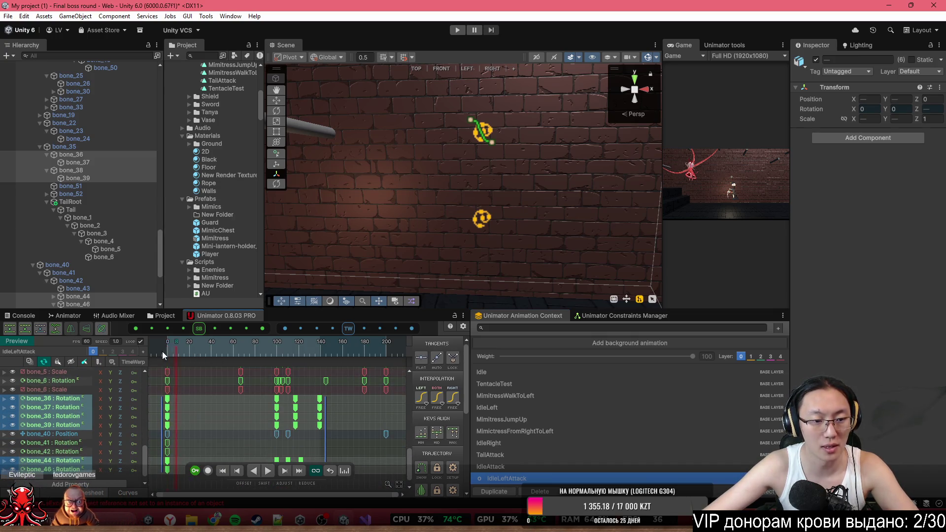
{"action": "key", "text": "space"}
{"action": "scroll", "coordinate": [461, 217], "scroll_direction": "down", "scroll_amount": 10}
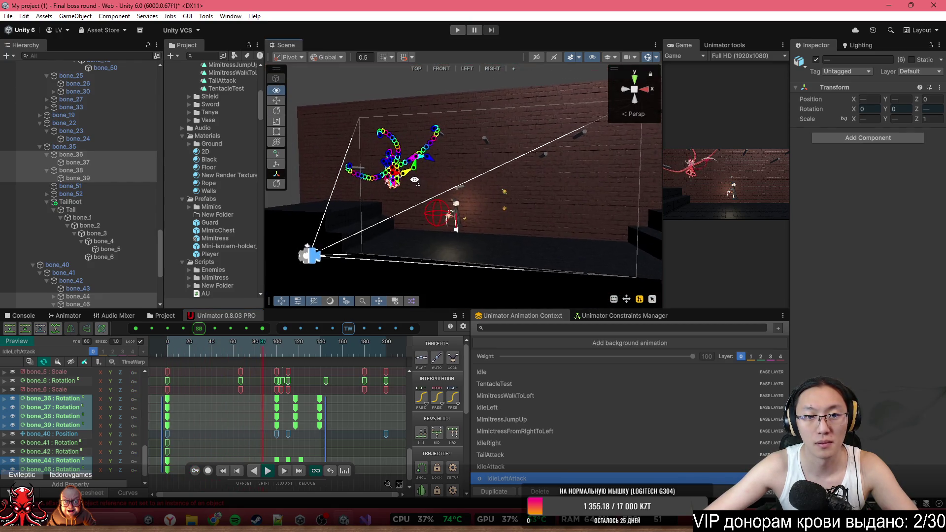
{"action": "scroll", "coordinate": [414, 180], "scroll_direction": "up", "scroll_amount": 10}
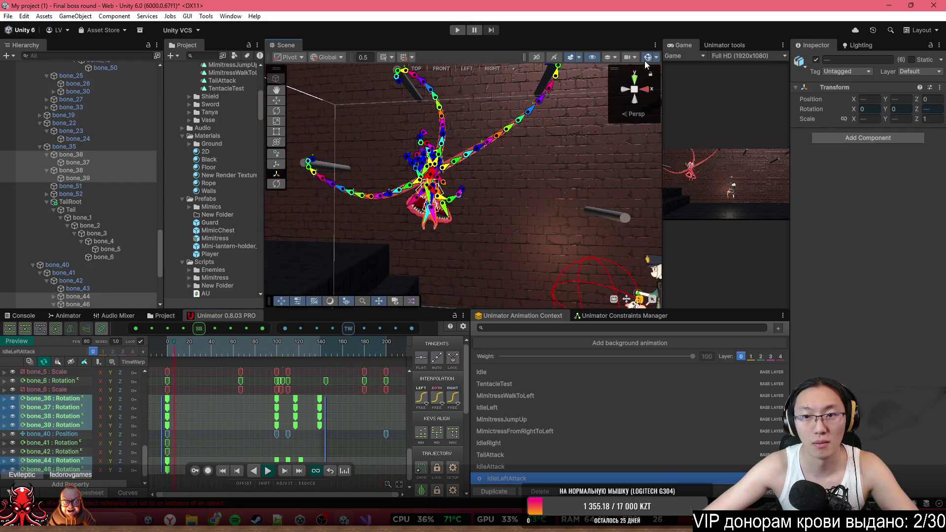
{"action": "left_click", "coordinate": [648, 57]}
{"action": "scroll", "coordinate": [509, 202], "scroll_direction": "up", "scroll_amount": 5}
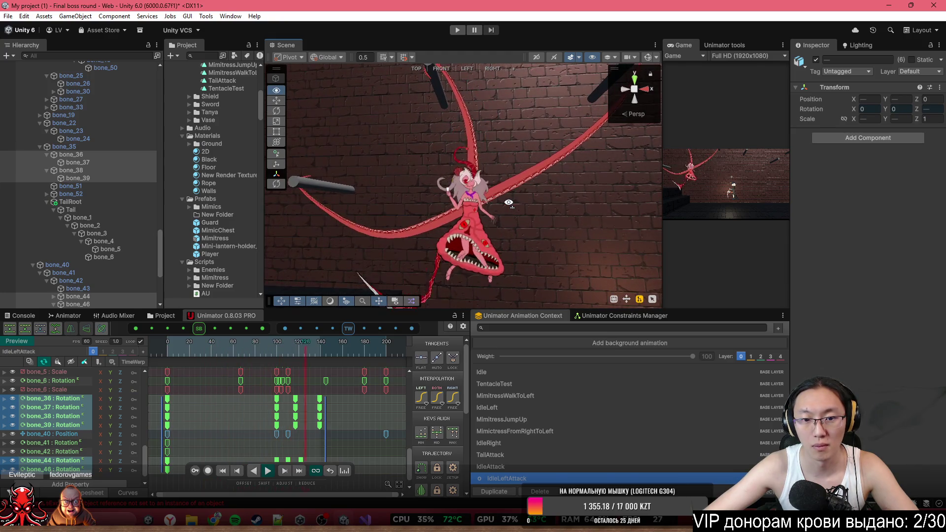
{"action": "scroll", "coordinate": [508, 202], "scroll_direction": "down", "scroll_amount": 4}
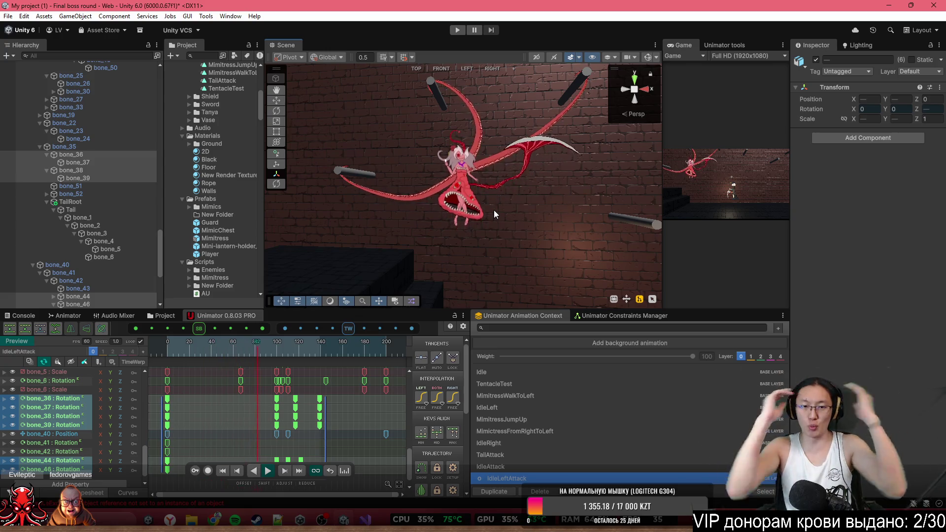
- Bring the player into view and clear the track selection, toggling the Tail : Scale track
{"action": "mouse_move", "coordinate": [513, 127]}
{"action": "left_mouse_down"}
{"action": "mouse_move", "coordinate": [607, 118]}
{"action": "mouse_move", "coordinate": [486, 162]}
{"action": "left_mouse_up"}
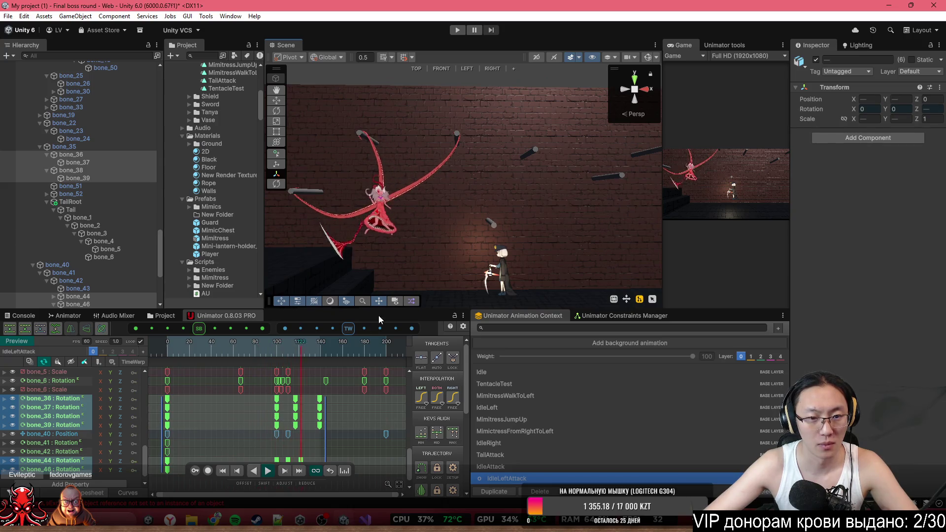
{"action": "scroll", "coordinate": [285, 410], "scroll_direction": "down", "scroll_amount": 2}
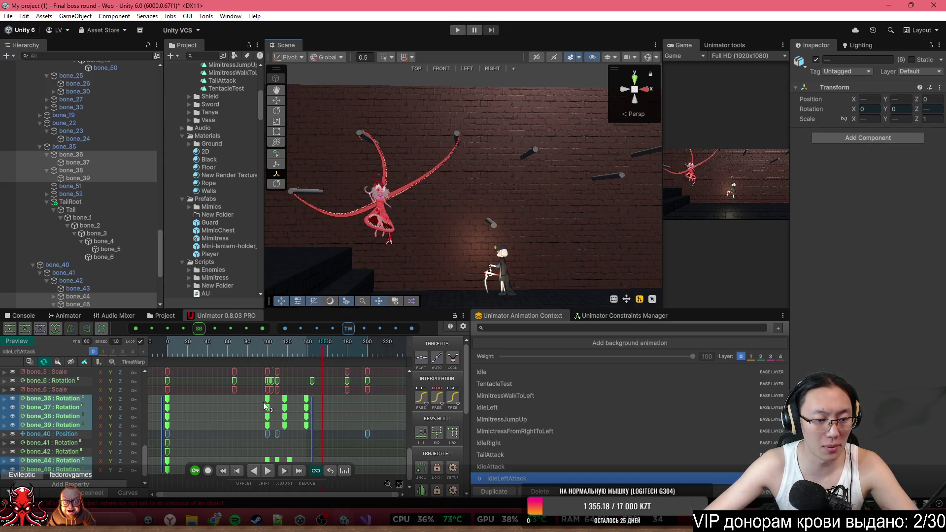
{"action": "left_click", "coordinate": [322, 411]}
{"action": "scroll", "coordinate": [327, 407], "scroll_direction": "up", "scroll_amount": 5}
{"action": "scroll", "coordinate": [327, 424], "scroll_direction": "down", "scroll_amount": 2}
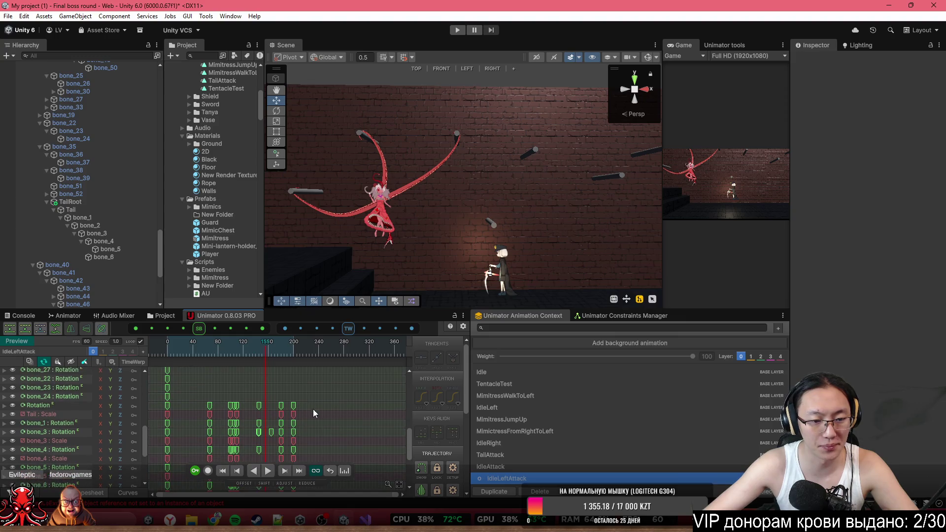
{"action": "scroll", "coordinate": [297, 404], "scroll_direction": "down", "scroll_amount": 1}
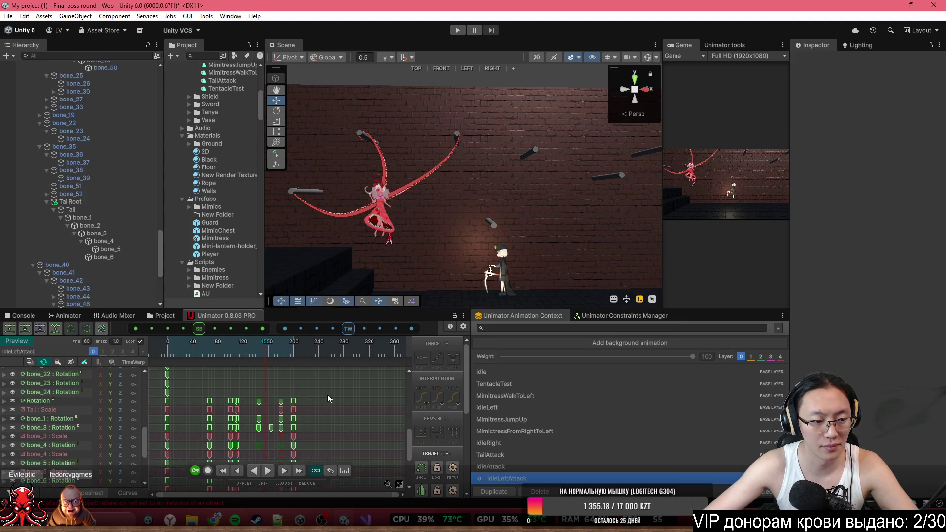
{"action": "left_click", "coordinate": [47, 408]}
{"action": "scroll", "coordinate": [321, 399], "scroll_direction": "down", "scroll_amount": 3}
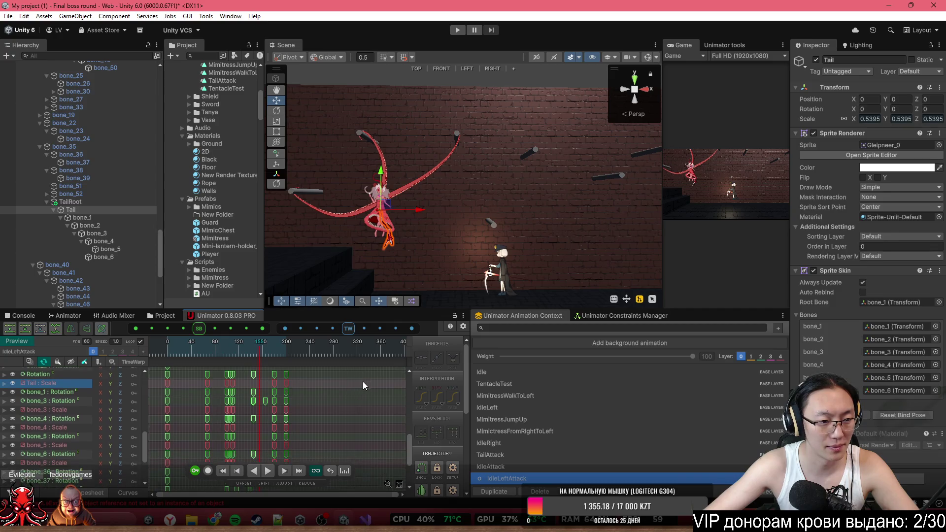
{"action": "scroll", "coordinate": [325, 387], "scroll_direction": "down", "scroll_amount": 1}
{"action": "left_click", "coordinate": [306, 385]}
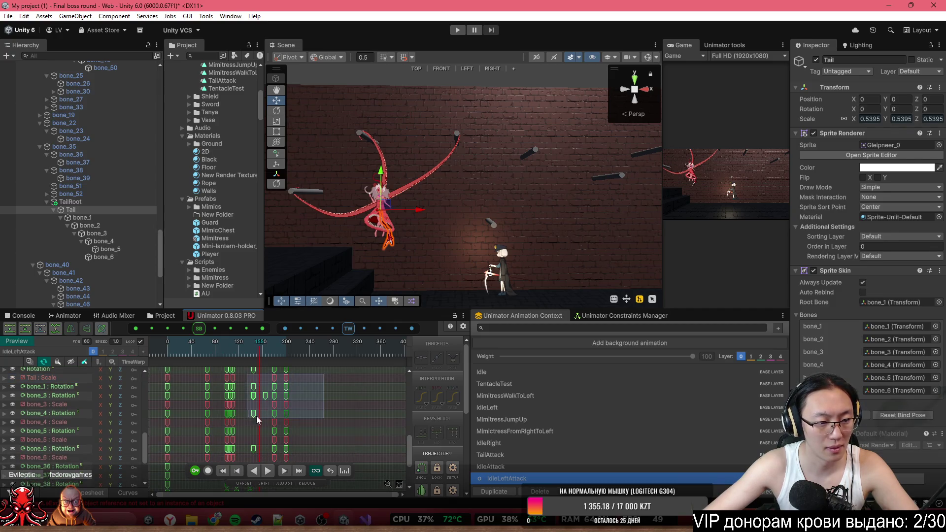
- Select the tracks from Tail : Scale down to bone_6 : Scale and play the preview from frame 0
{"action": "left_click", "coordinate": [44, 374]}
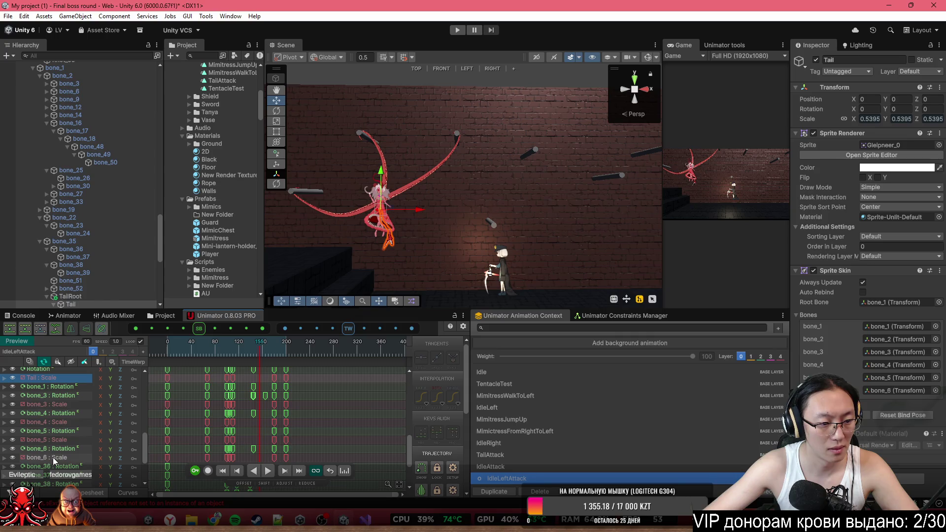
{"action": "left_click", "coordinate": [52, 457], "text": "shift"}
{"action": "scroll", "coordinate": [130, 398], "scroll_direction": "down", "scroll_amount": 5}
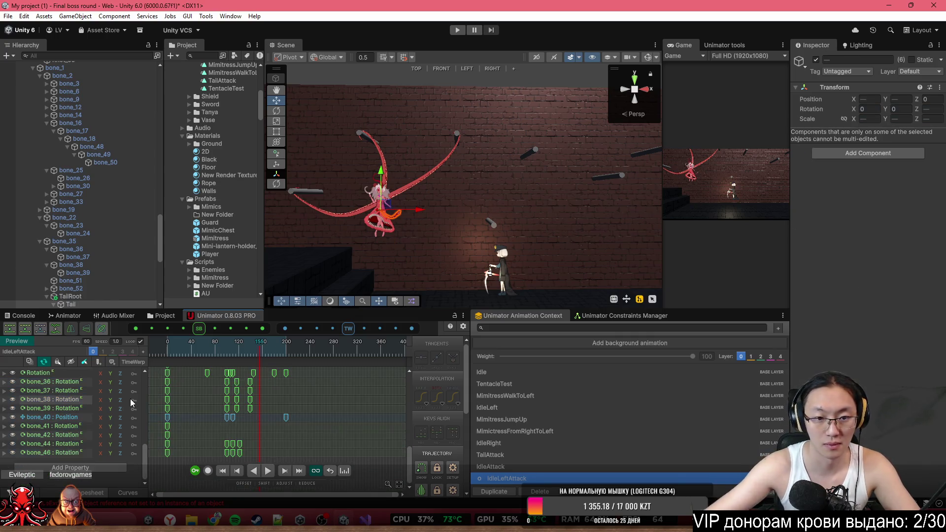
{"action": "left_click", "coordinate": [155, 347]}
{"action": "key", "text": "space"}
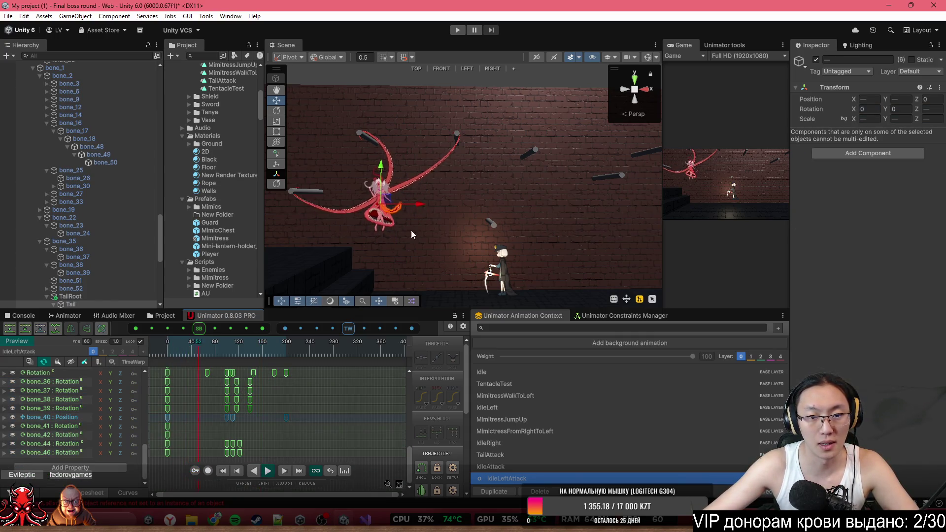
{"action": "mouse_move", "coordinate": [411, 229]}
{"action": "left_mouse_down"}
{"action": "mouse_move", "coordinate": [485, 229]}
{"action": "mouse_move", "coordinate": [483, 216]}
{"action": "left_mouse_up"}
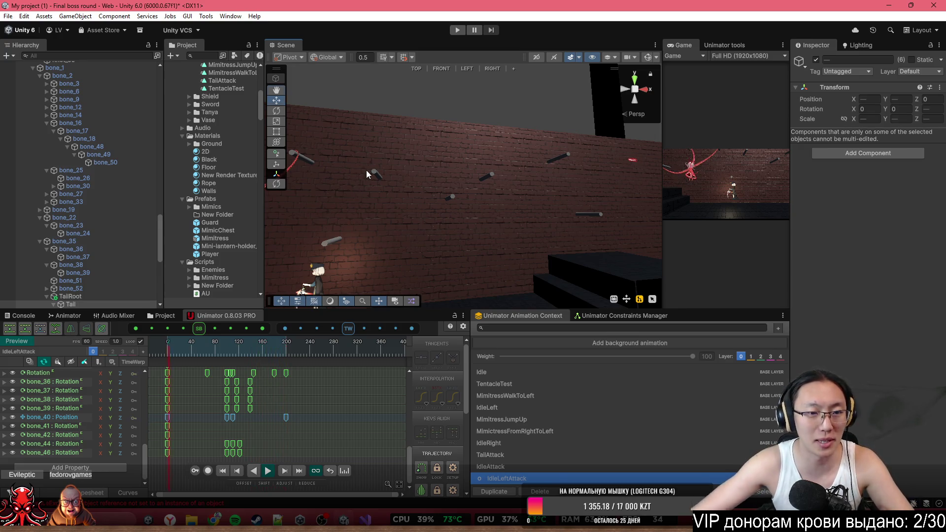
{"action": "mouse_move", "coordinate": [365, 170]}
{"action": "left_mouse_down"}
{"action": "mouse_move", "coordinate": [301, 199]}
{"action": "mouse_move", "coordinate": [331, 218]}
{"action": "left_mouse_up"}
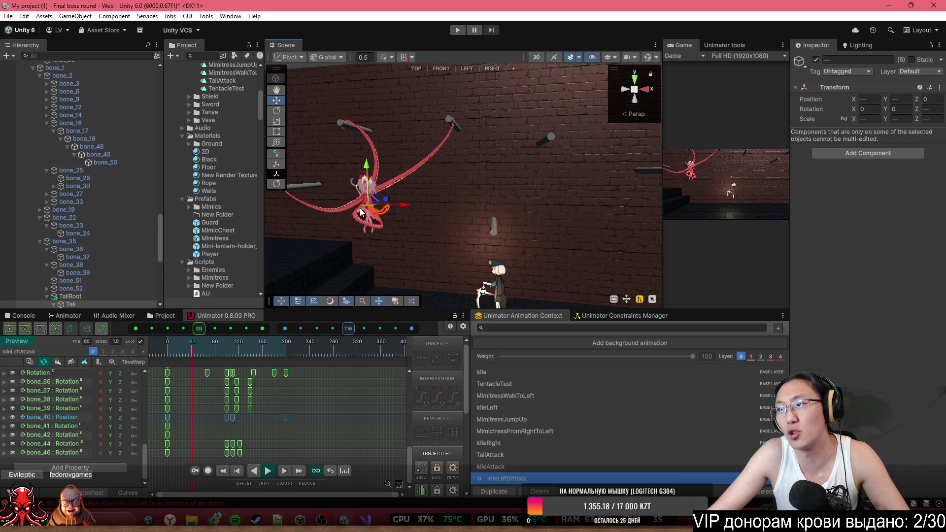
{"action": "left_click_drag", "start_coordinate": [360, 212], "coordinate": [576, 189]}
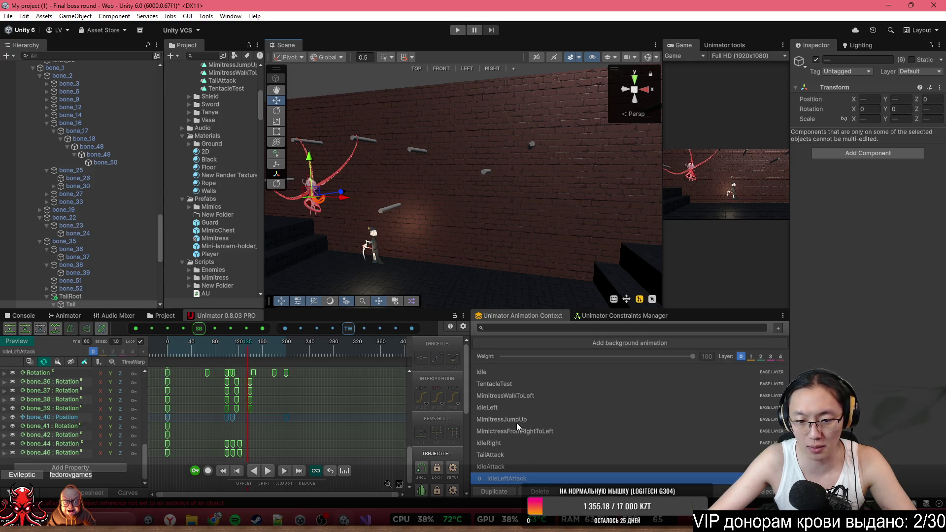
- Duplicate IdleRight as IdleRightAttack and display its Knot position tracks
{"action": "left_click", "coordinate": [517, 445]}
{"action": "mouse_move", "coordinate": [488, 202]}
{"action": "left_mouse_down"}
{"action": "mouse_move", "coordinate": [477, 186]}
{"action": "mouse_move", "coordinate": [492, 207]}
{"action": "left_mouse_up"}
{"action": "left_click", "coordinate": [494, 491]}
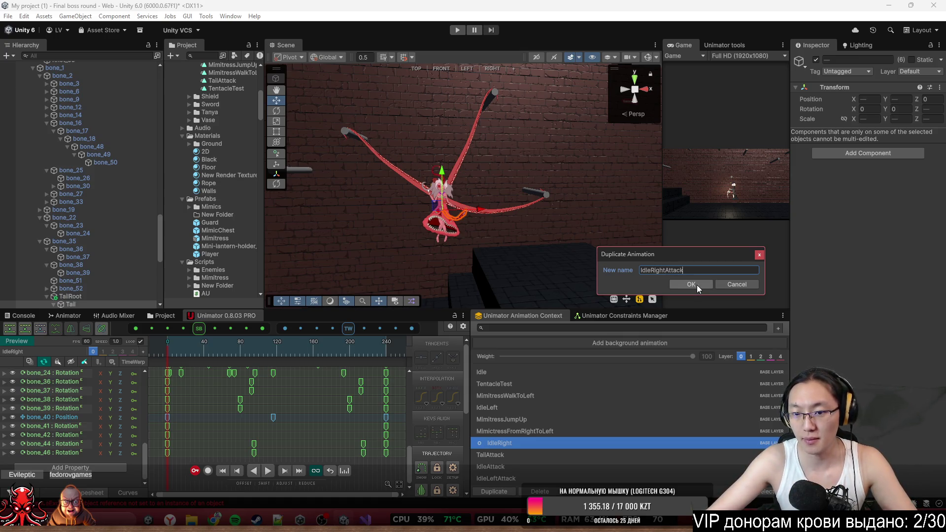
{"action": "left_click", "coordinate": [696, 285]}
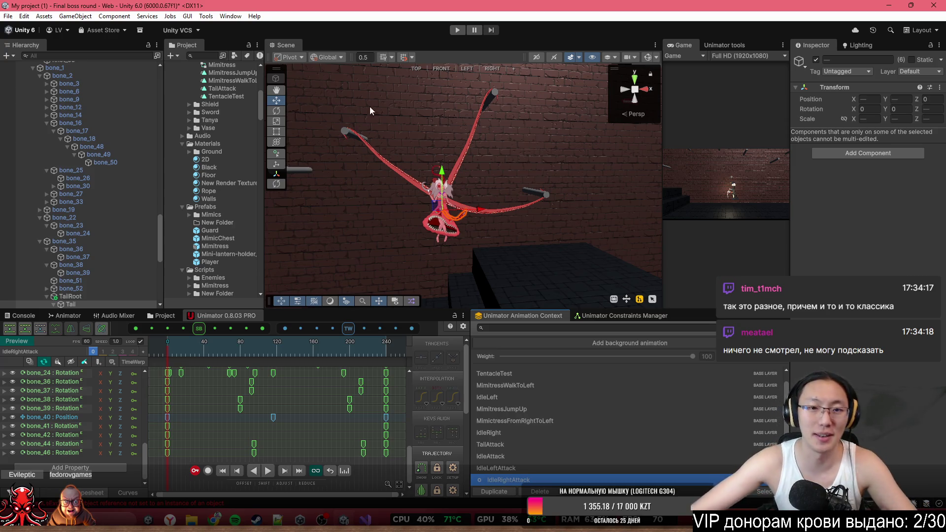
{"action": "left_click_drag", "start_coordinate": [370, 111], "coordinate": [448, 126]}
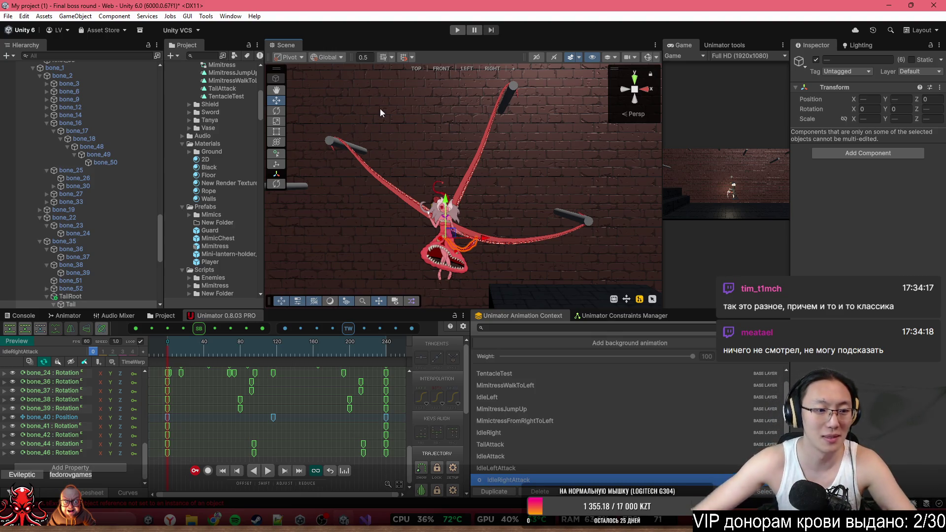
{"action": "scroll", "coordinate": [318, 439], "scroll_direction": "up", "scroll_amount": 3}
{"action": "left_click", "coordinate": [316, 469]}
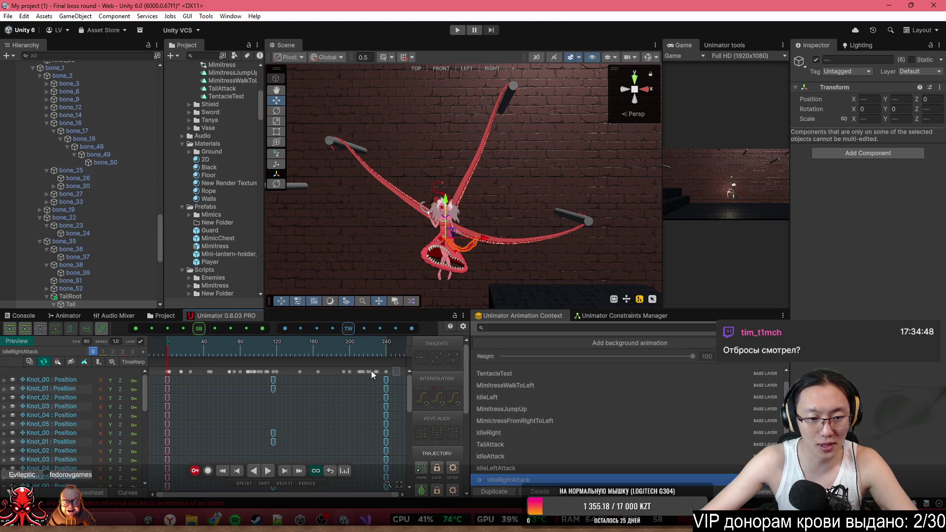
- Delete every Knot_00–Knot_05 position keyframe after frame 0 in IdleRightAttack
{"action": "left_click_drag", "start_coordinate": [371, 370], "coordinate": [191, 372]}
{"action": "left_click", "coordinate": [172, 372]}
{"action": "scroll", "coordinate": [224, 386], "scroll_direction": "up", "scroll_amount": 3}
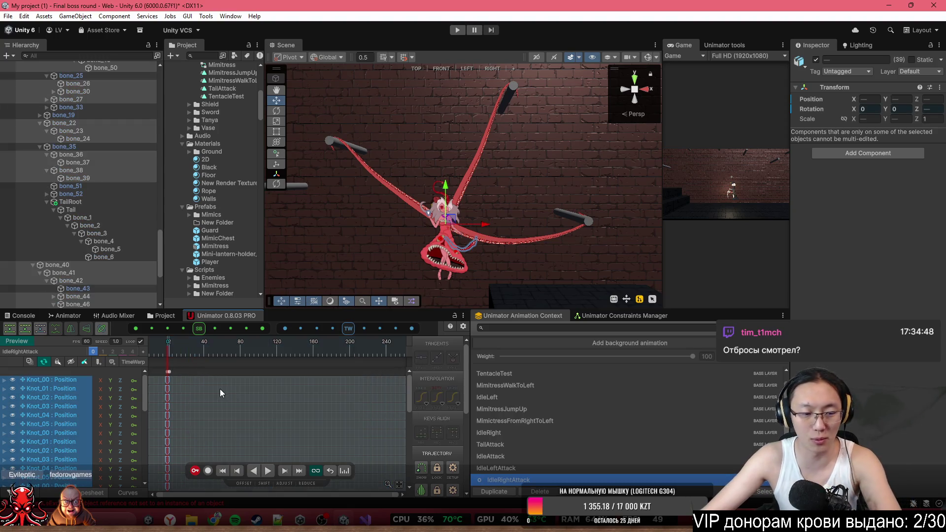
{"action": "scroll", "coordinate": [208, 389], "scroll_direction": "up", "scroll_amount": 4}
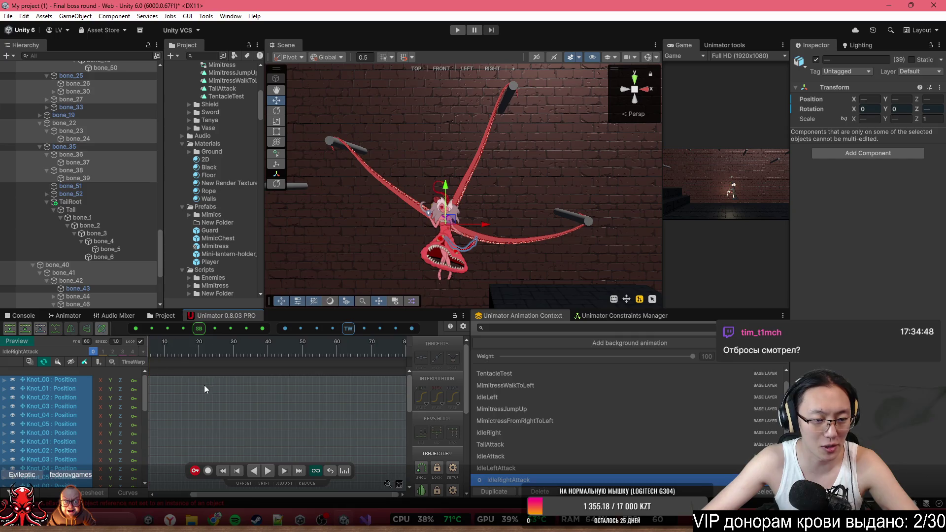
{"action": "left_click", "coordinate": [174, 371]}
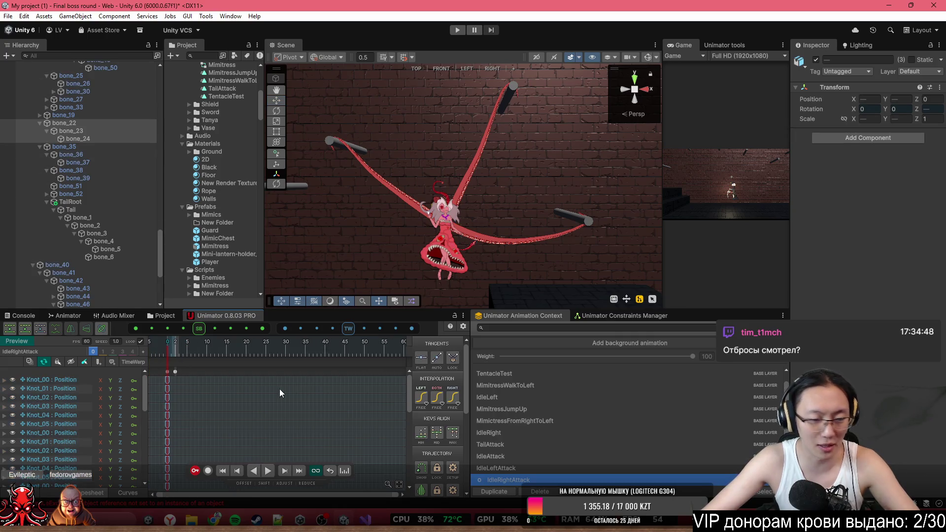
{"action": "scroll", "coordinate": [309, 406], "scroll_direction": "down", "scroll_amount": 10}
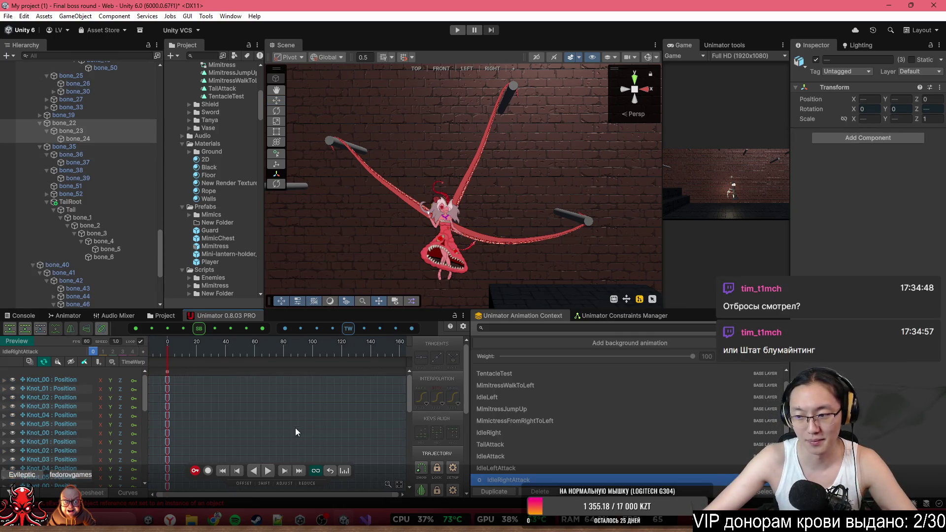
{"action": "scroll", "coordinate": [283, 419], "scroll_direction": "down", "scroll_amount": 4}
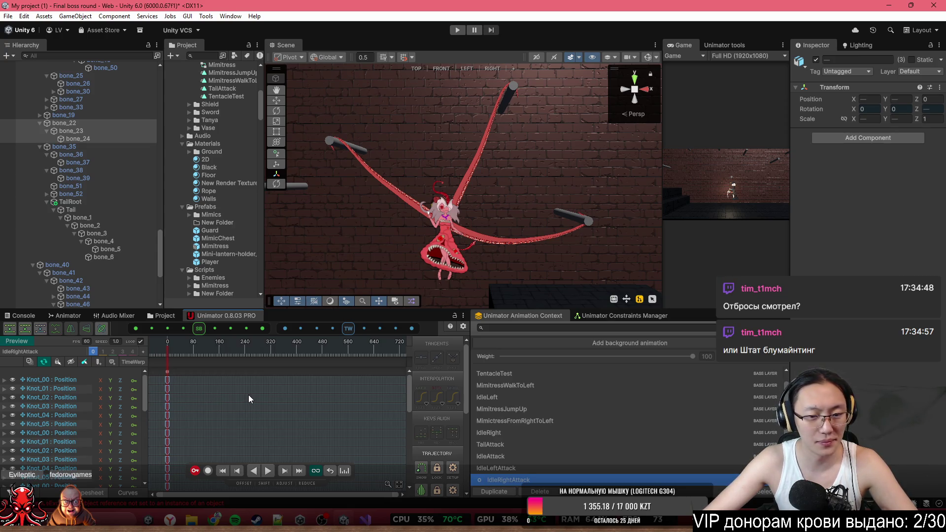
{"action": "scroll", "coordinate": [181, 389], "scroll_direction": "down", "scroll_amount": 2}
{"action": "scroll", "coordinate": [180, 389], "scroll_direction": "up", "scroll_amount": 2}
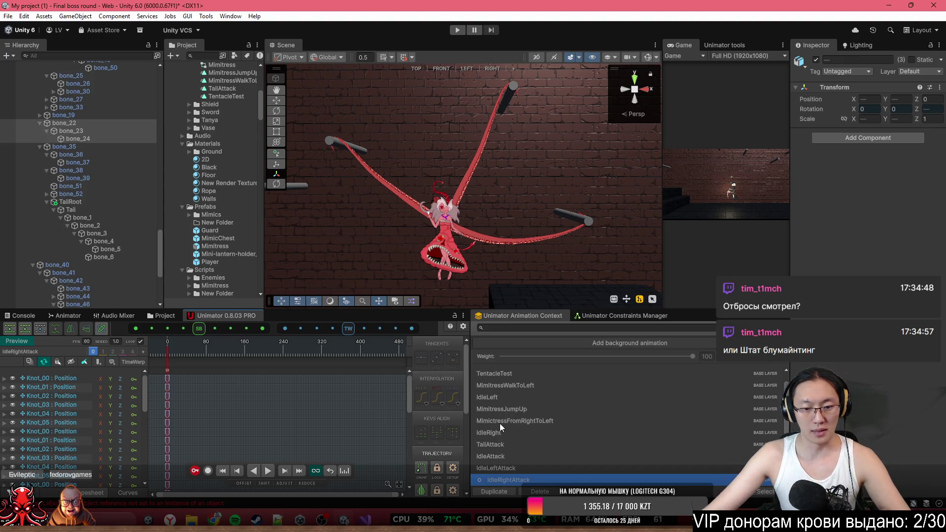
{"action": "left_click", "coordinate": [505, 445]}
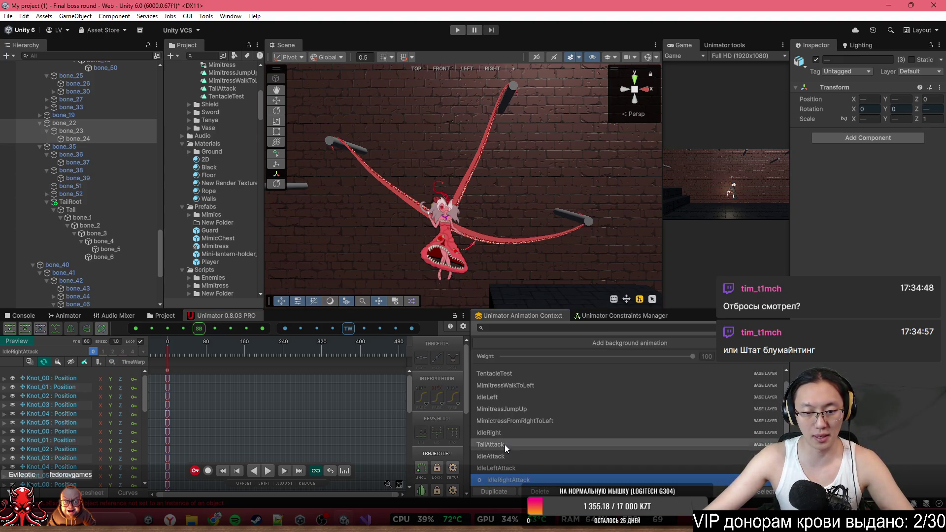
- Copy all of TailAttack's keyframes and paste them into IdleRightAttack
{"action": "scroll", "coordinate": [384, 436], "scroll_direction": "down", "scroll_amount": 2}
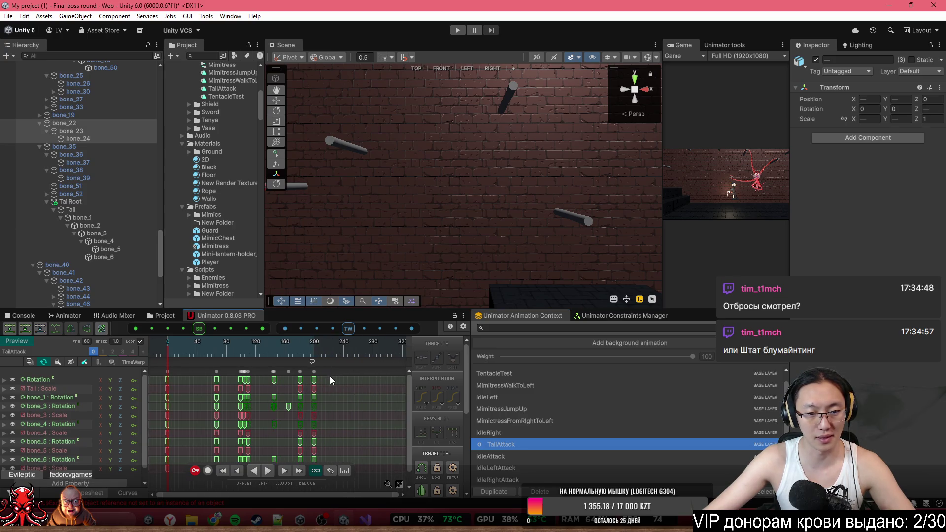
{"action": "left_click_drag", "start_coordinate": [329, 376], "coordinate": [169, 368]}
{"action": "key", "text": "ctrl+c"}
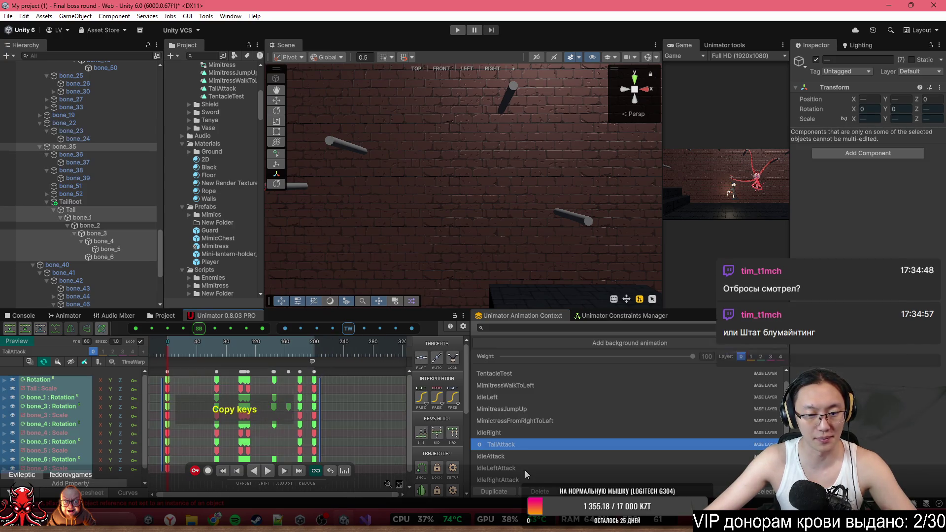
{"action": "left_click", "coordinate": [513, 478]}
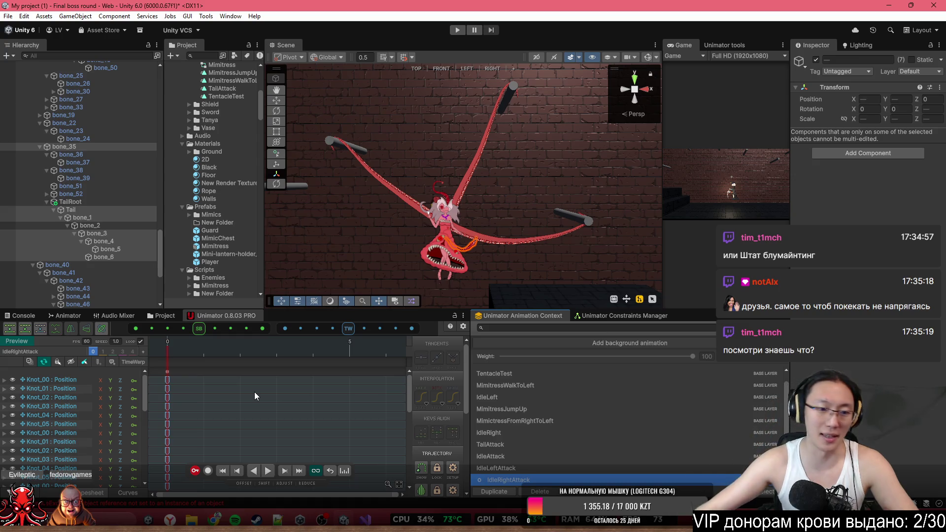
{"action": "left_click", "coordinate": [201, 345]}
{"action": "key", "text": "ctrl+v"}
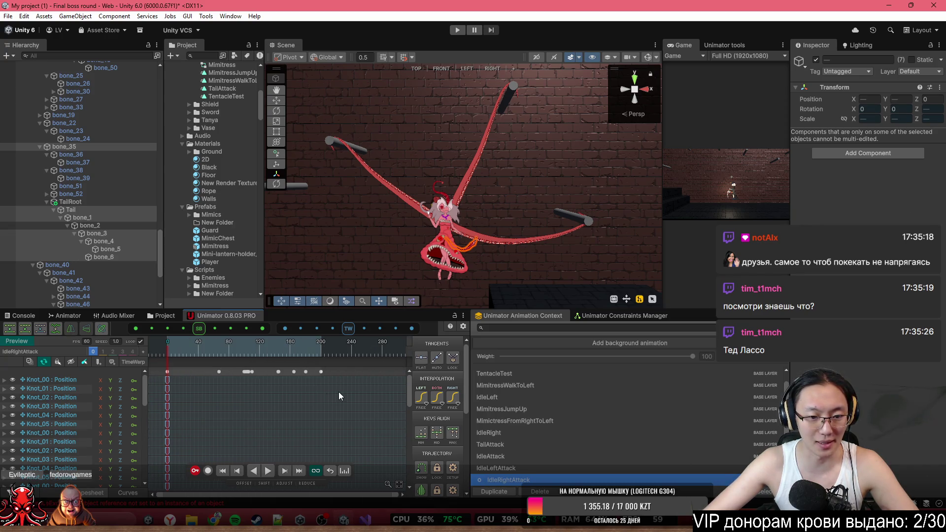
- Scrub IdleRightAttack to around frame 100 to preview the tail's strike pose
{"action": "left_click", "coordinate": [351, 390]}
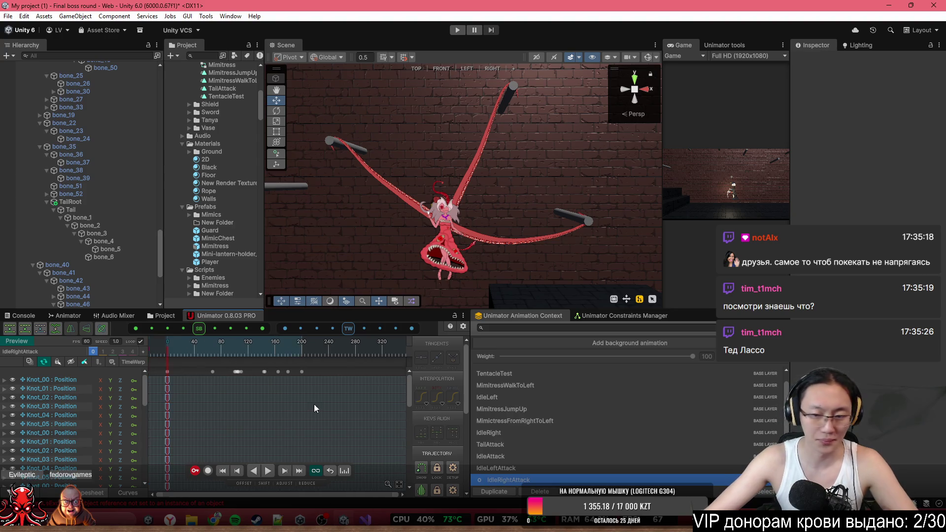
{"action": "scroll", "coordinate": [262, 412], "scroll_direction": "up", "scroll_amount": 2}
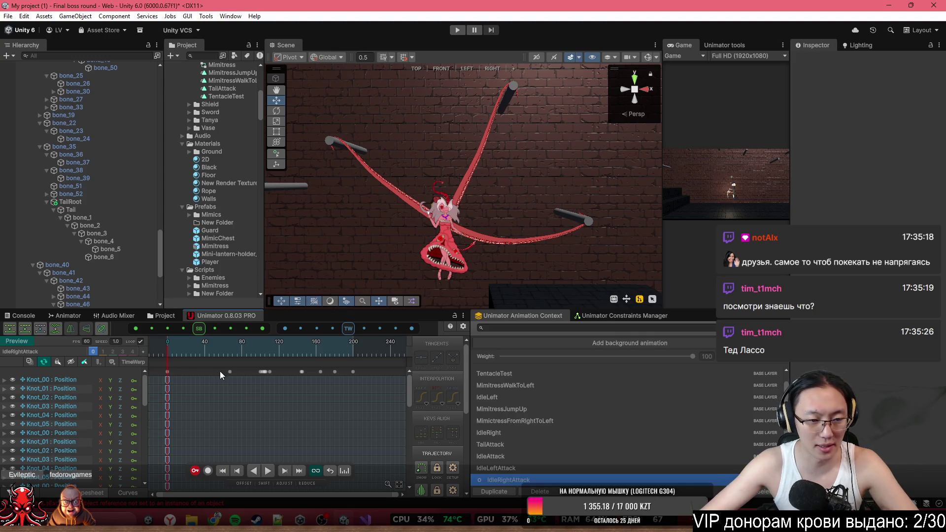
{"action": "mouse_move", "coordinate": [208, 345]}
{"action": "left_mouse_down"}
{"action": "mouse_move", "coordinate": [277, 355]}
{"action": "mouse_move", "coordinate": [226, 362]}
{"action": "mouse_move", "coordinate": [258, 365]}
{"action": "left_mouse_up"}
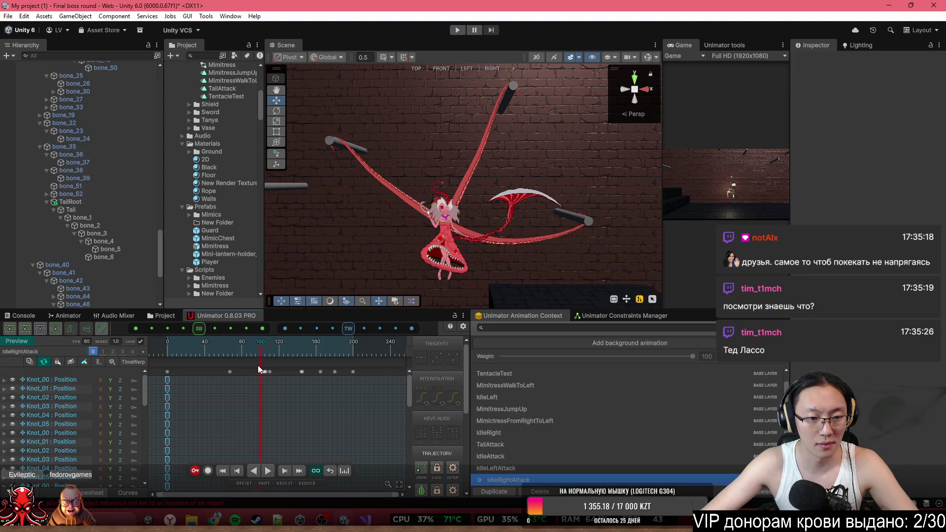
{"action": "scroll", "coordinate": [264, 377], "scroll_direction": "up", "scroll_amount": 2}
{"action": "scroll", "coordinate": [273, 400], "scroll_direction": "up", "scroll_amount": 2}
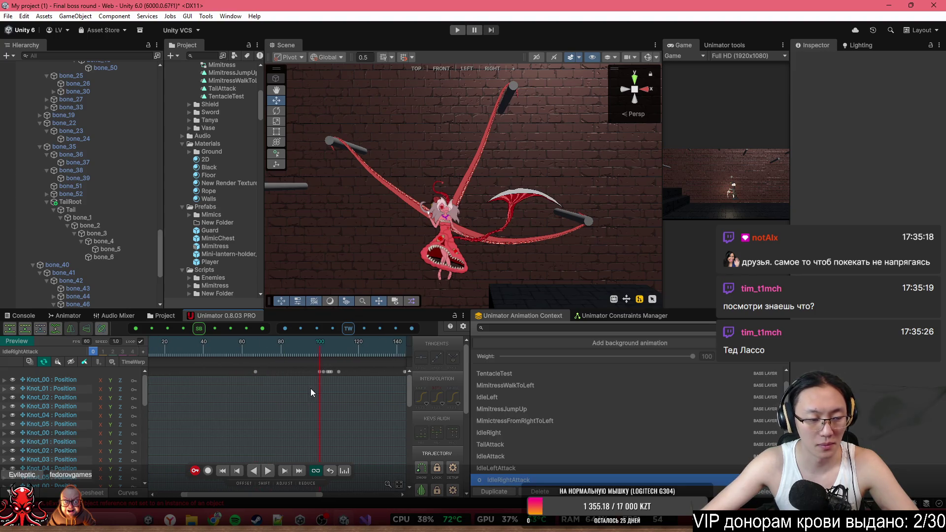
{"action": "left_click", "coordinate": [68, 381]}
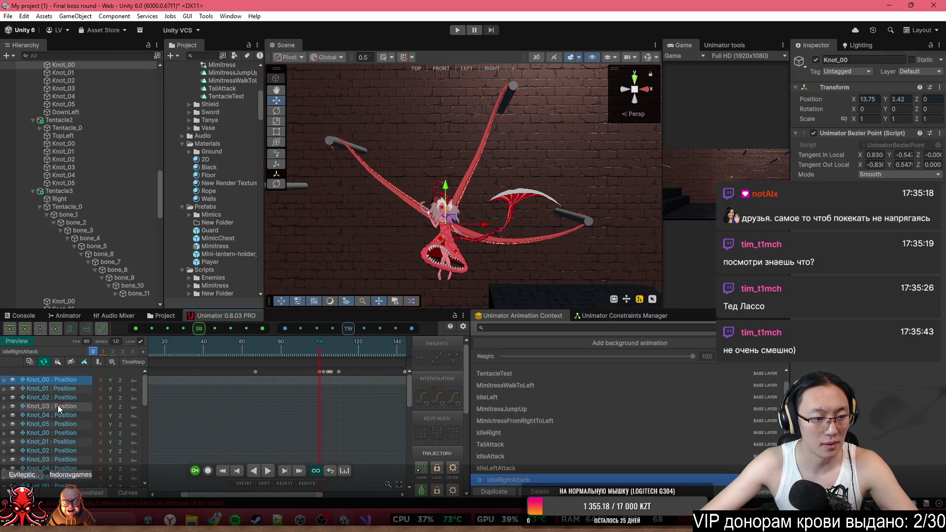
{"action": "left_click", "coordinate": [56, 434], "text": "ctrl"}
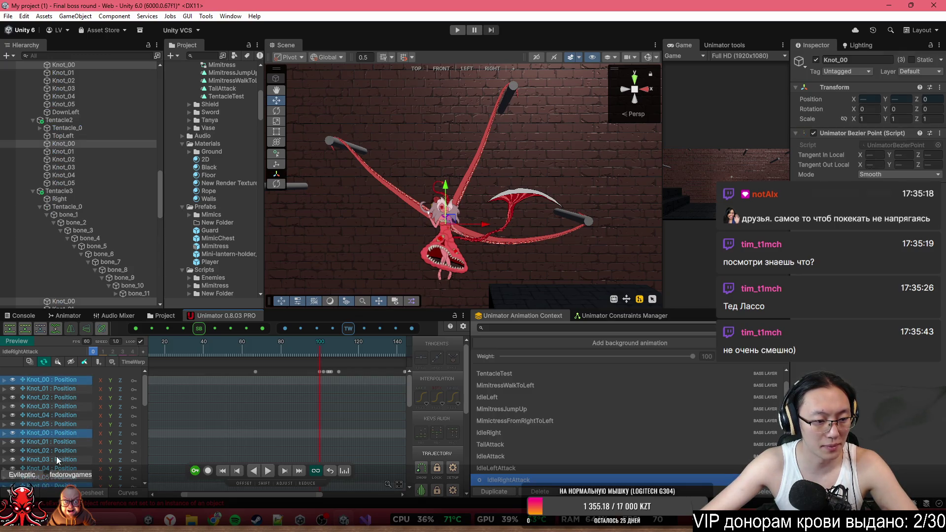
{"action": "scroll", "coordinate": [59, 443], "scroll_direction": "down", "scroll_amount": 2}
{"action": "left_click", "coordinate": [50, 450], "text": "ctrl"}
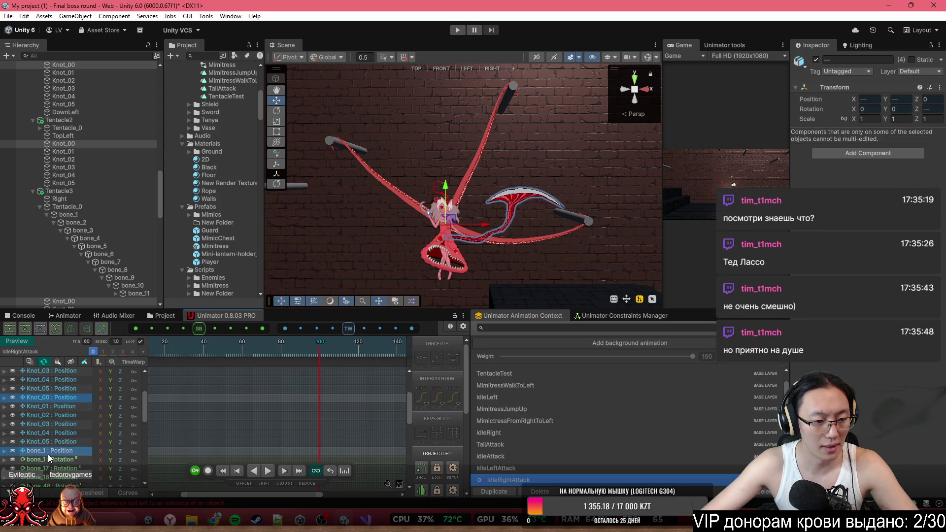
{"action": "scroll", "coordinate": [49, 453], "scroll_direction": "down", "scroll_amount": 5}
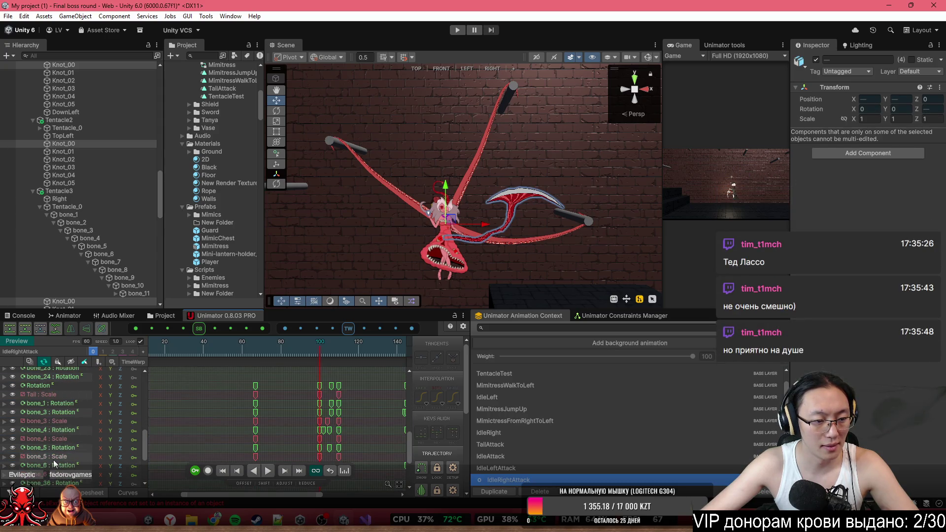
{"action": "scroll", "coordinate": [53, 449], "scroll_direction": "down", "scroll_amount": 3}
{"action": "left_click", "coordinate": [55, 459], "text": "ctrl"}
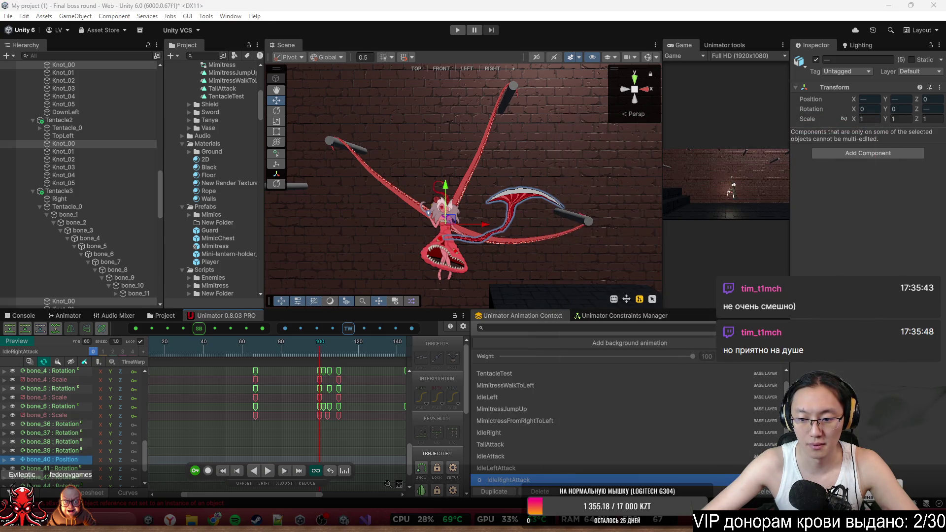
{"action": "key", "text": "alt+F4"}
{"action": "left_click", "coordinate": [489, 258]}
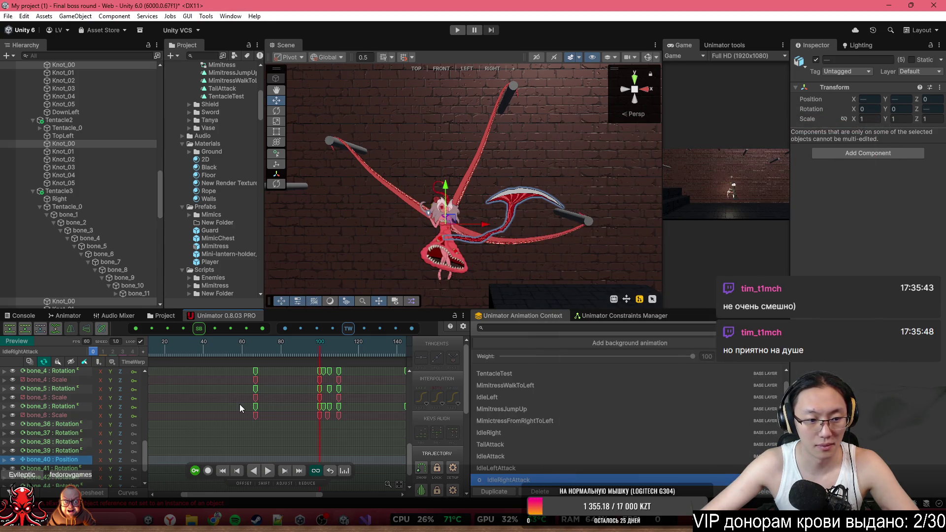
{"action": "left_click", "coordinate": [211, 423]}
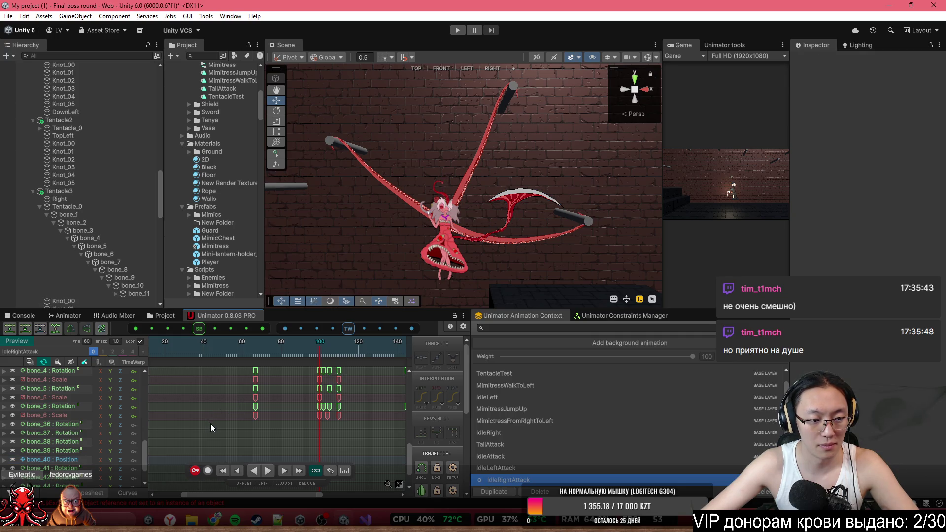
{"action": "left_click", "coordinate": [65, 434]}
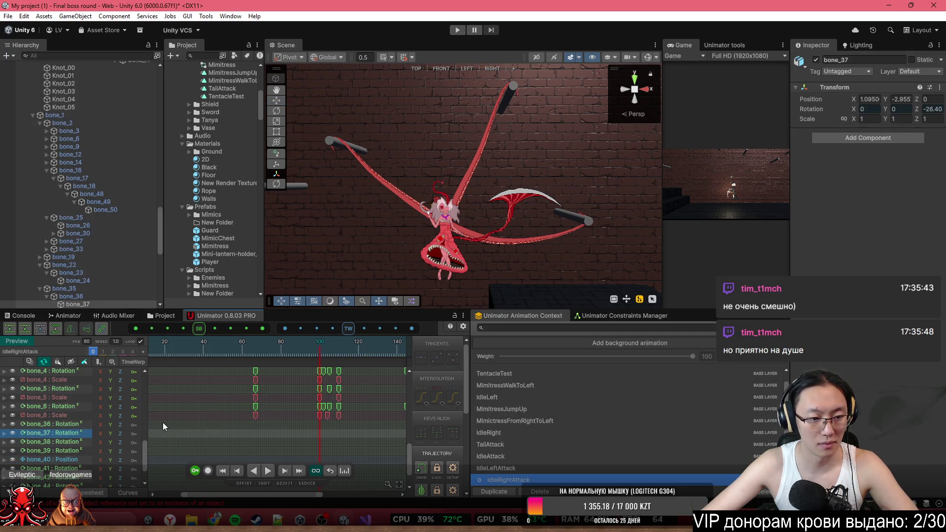
{"action": "left_click", "coordinate": [205, 419]}
{"action": "key", "text": "ctrl+z"}
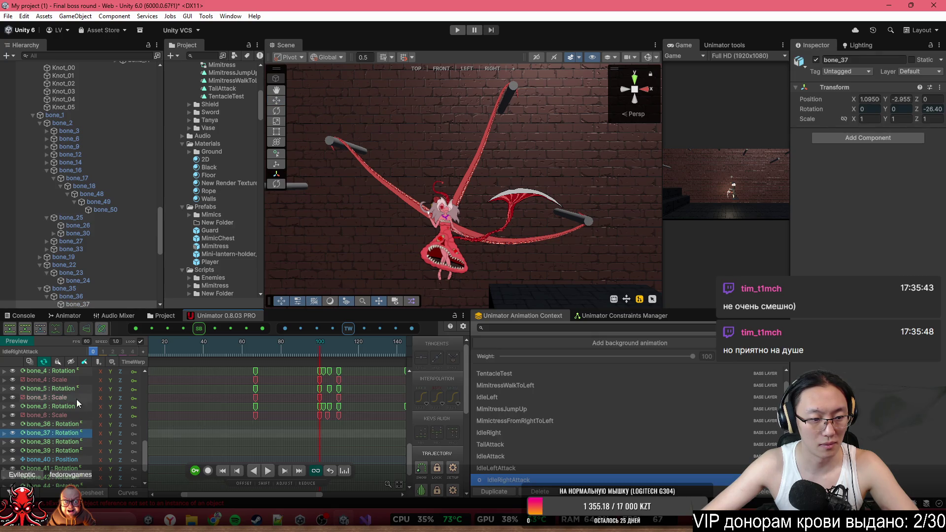
{"action": "left_click_drag", "start_coordinate": [143, 448], "coordinate": [149, 381]}
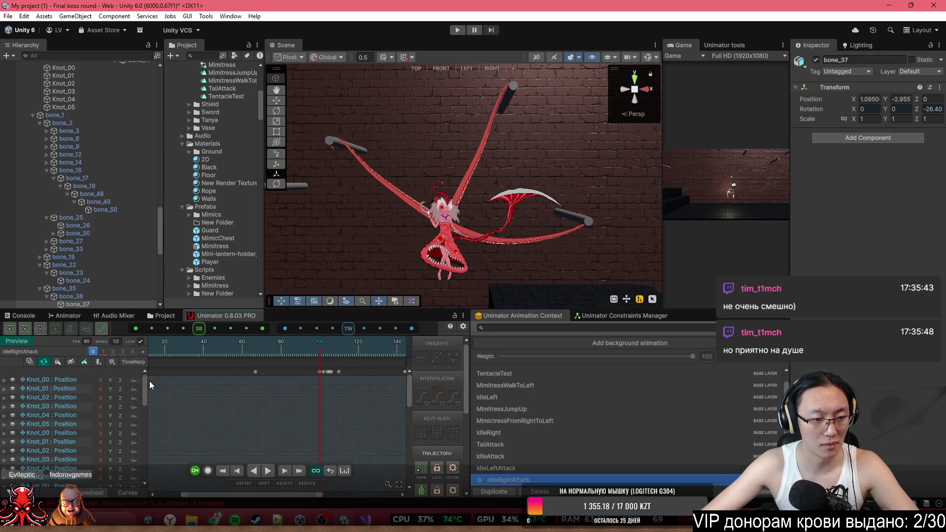
{"action": "left_click", "coordinate": [74, 380]}
{"action": "left_click", "coordinate": [62, 433], "text": "ctrl"}
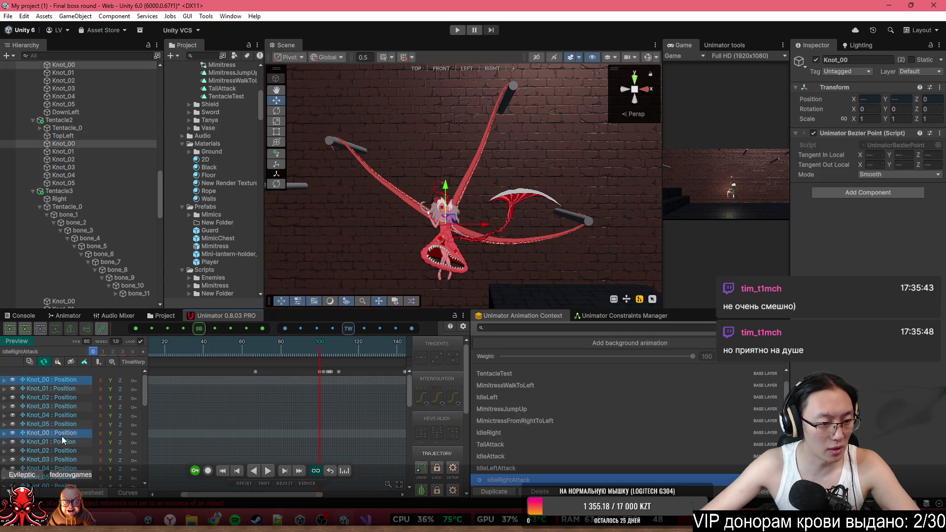
{"action": "left_click", "coordinate": [49, 486], "text": "ctrl"}
{"action": "left_click_drag", "start_coordinate": [143, 398], "coordinate": [151, 419]}
{"action": "left_click", "coordinate": [58, 392], "text": "ctrl"}
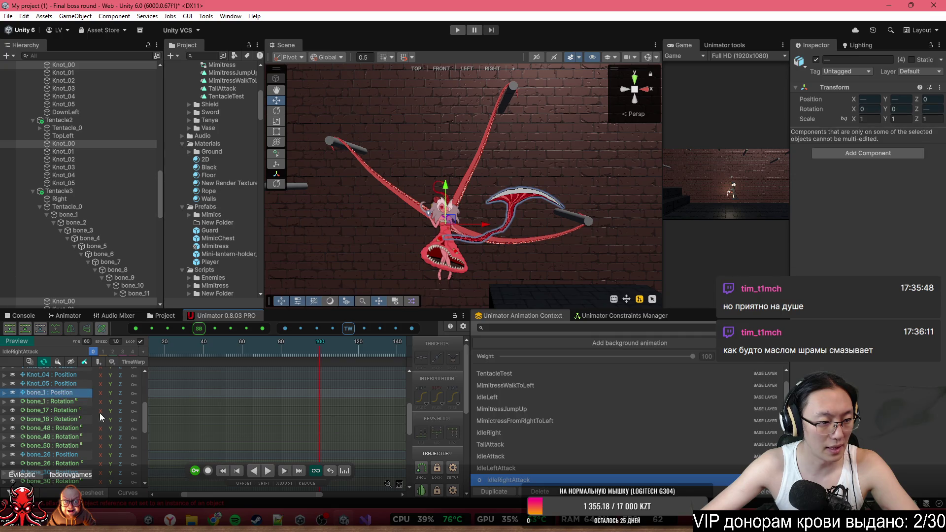
{"action": "scroll", "coordinate": [78, 453], "scroll_direction": "down", "scroll_amount": 3}
{"action": "scroll", "coordinate": [47, 422], "scroll_direction": "down", "scroll_amount": 5}
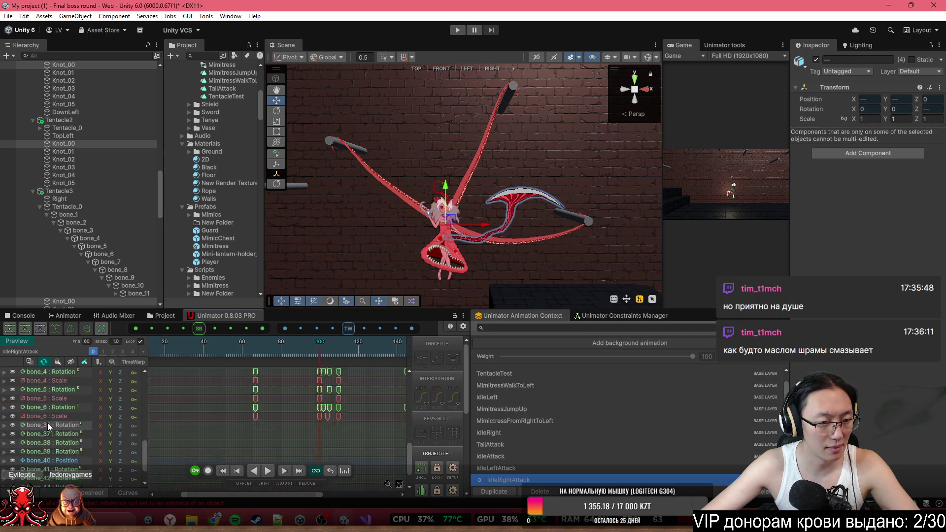
{"action": "left_click", "coordinate": [56, 418], "text": "ctrl"}
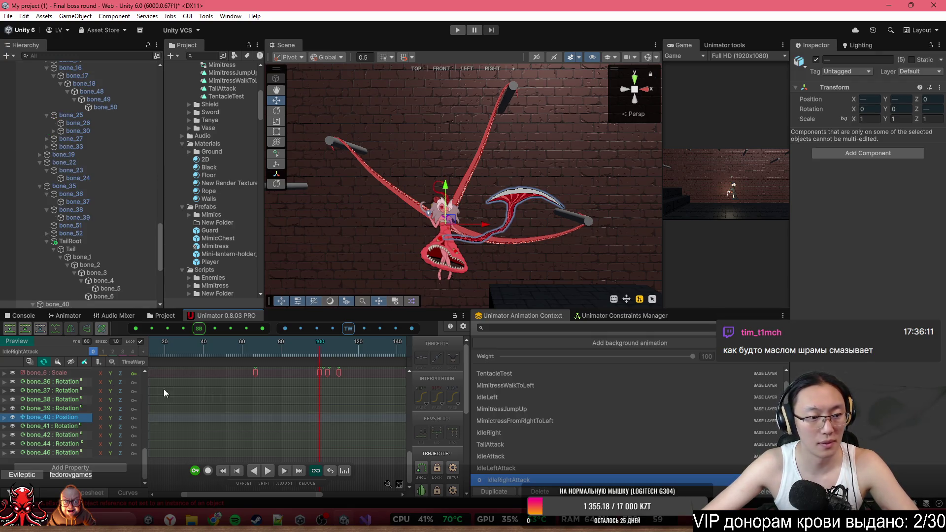
{"action": "scroll", "coordinate": [91, 390], "scroll_direction": "up", "scroll_amount": 10}
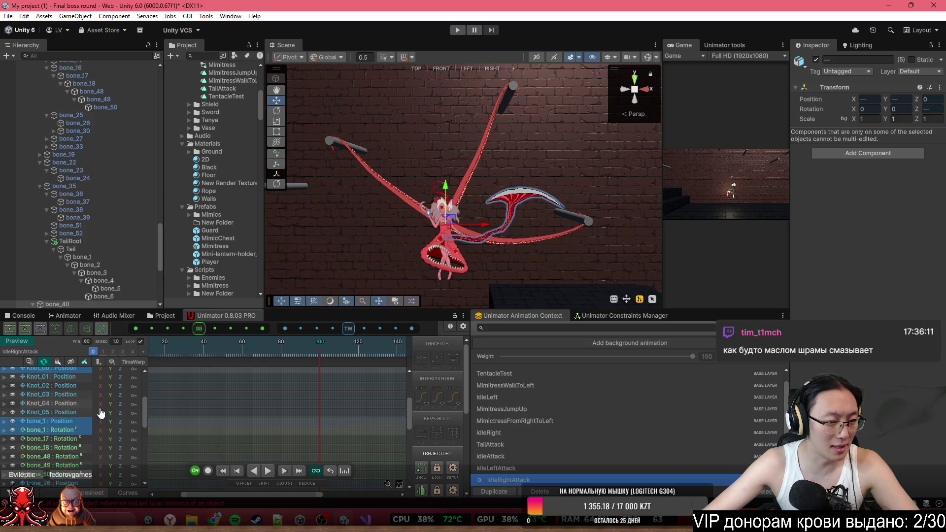
{"action": "left_click", "coordinate": [63, 430], "text": "ctrl"}
{"action": "left_click", "coordinate": [76, 449], "text": "ctrl"}
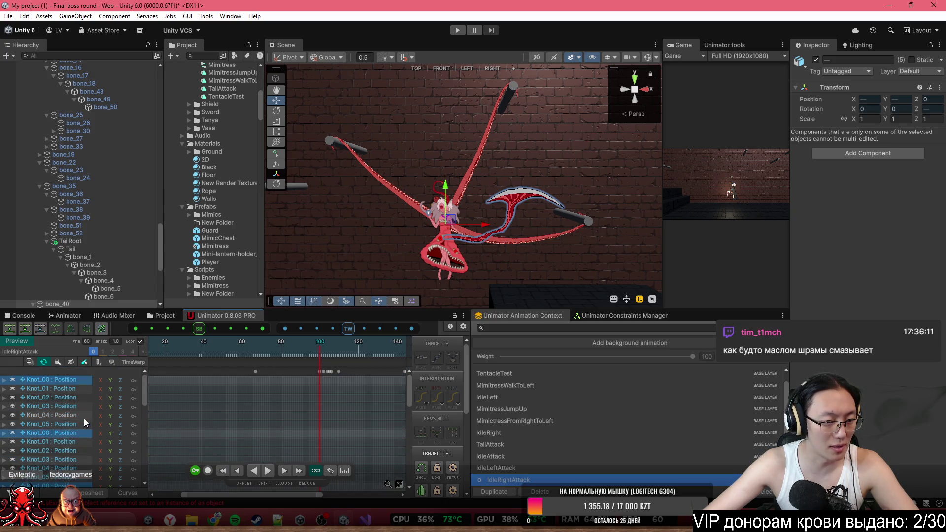
{"action": "scroll", "coordinate": [84, 418], "scroll_direction": "down", "scroll_amount": 10}
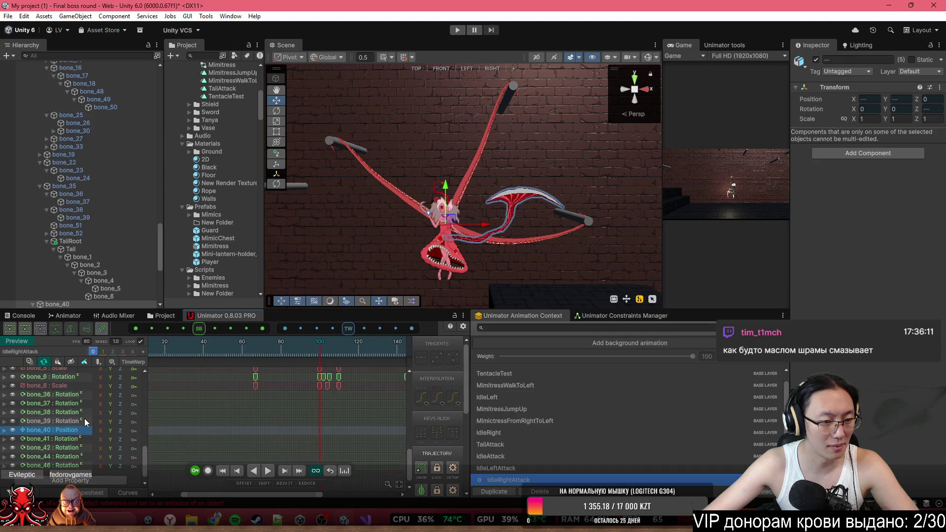
{"action": "left_click", "coordinate": [244, 428]}
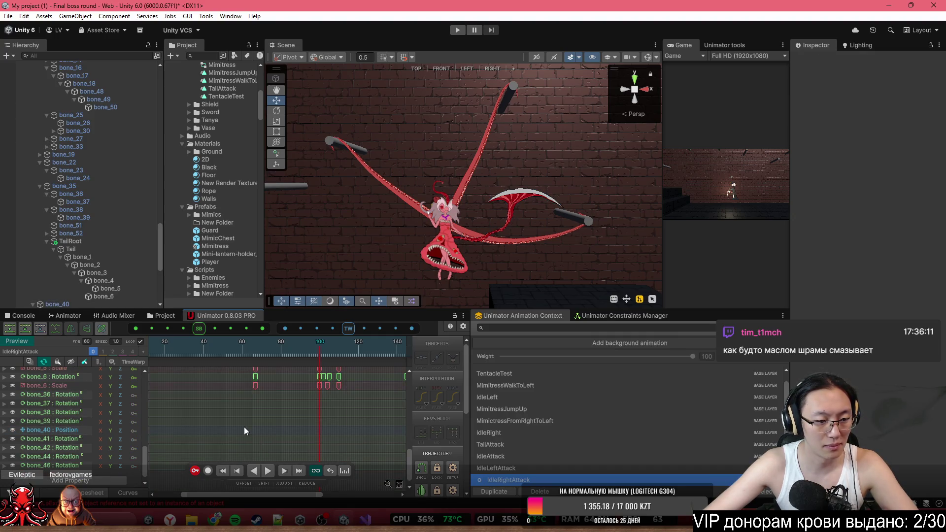
{"action": "left_click", "coordinate": [243, 426]}
{"action": "scroll", "coordinate": [79, 411], "scroll_direction": "up", "scroll_amount": 5}
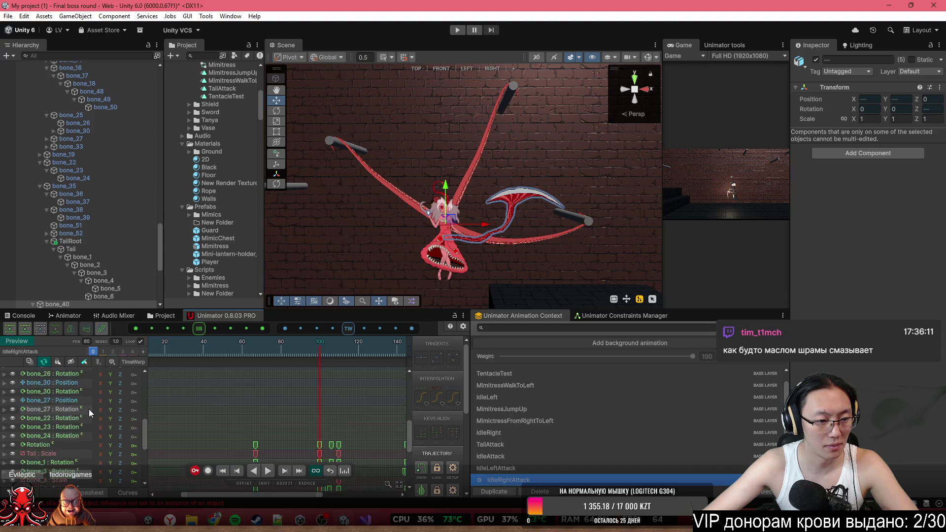
{"action": "scroll", "coordinate": [89, 409], "scroll_direction": "up", "scroll_amount": 6}
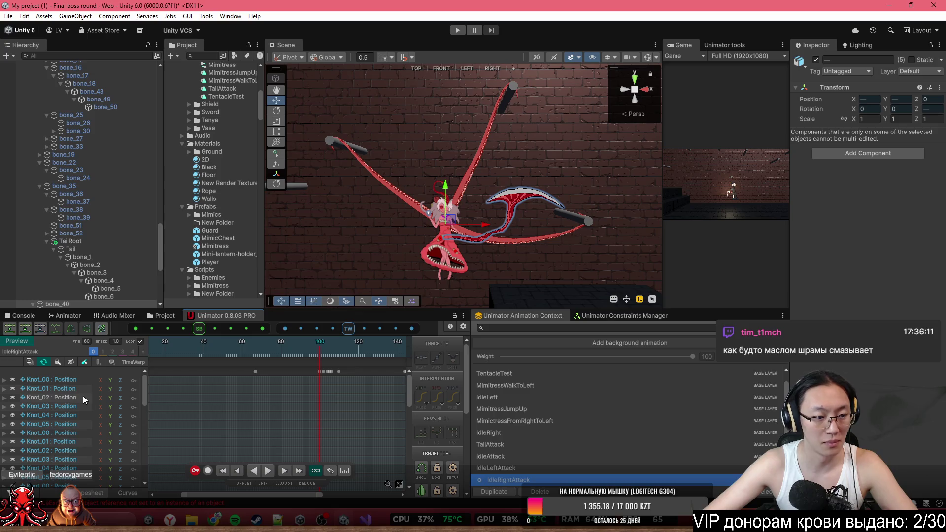
{"action": "left_click", "coordinate": [74, 383]}
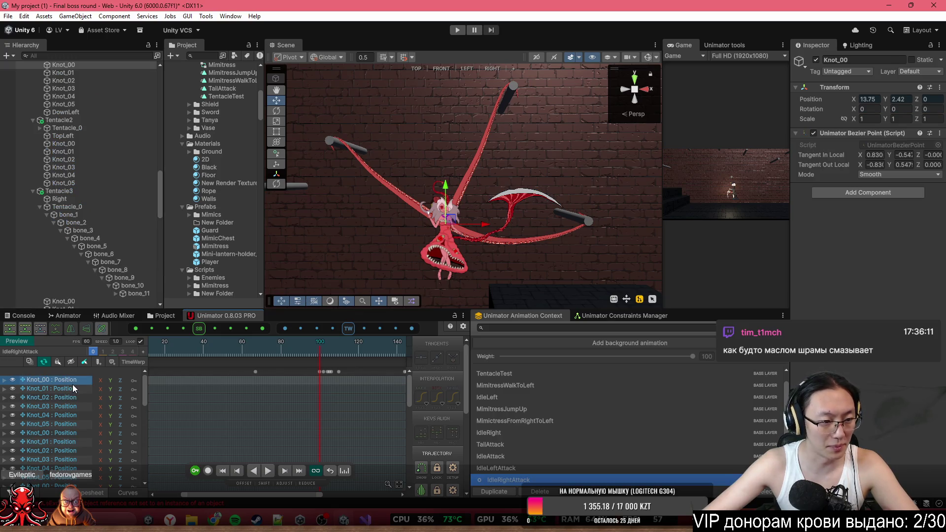
{"action": "scroll", "coordinate": [74, 117], "scroll_direction": "up", "scroll_amount": 2}
{"action": "left_click", "coordinate": [78, 112]}
{"action": "left_click", "coordinate": [75, 124]}
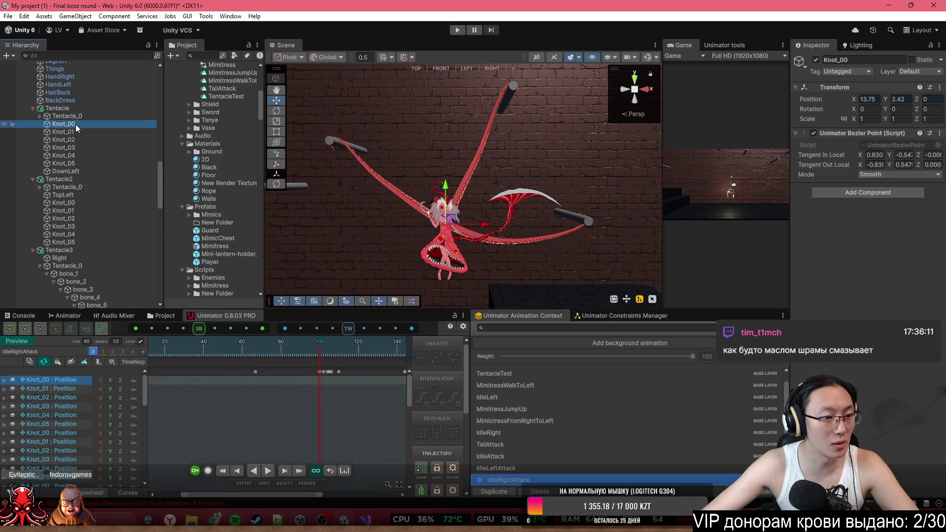
{"action": "left_click", "coordinate": [54, 384]}
{"action": "scroll", "coordinate": [49, 400], "scroll_direction": "down", "scroll_amount": 2}
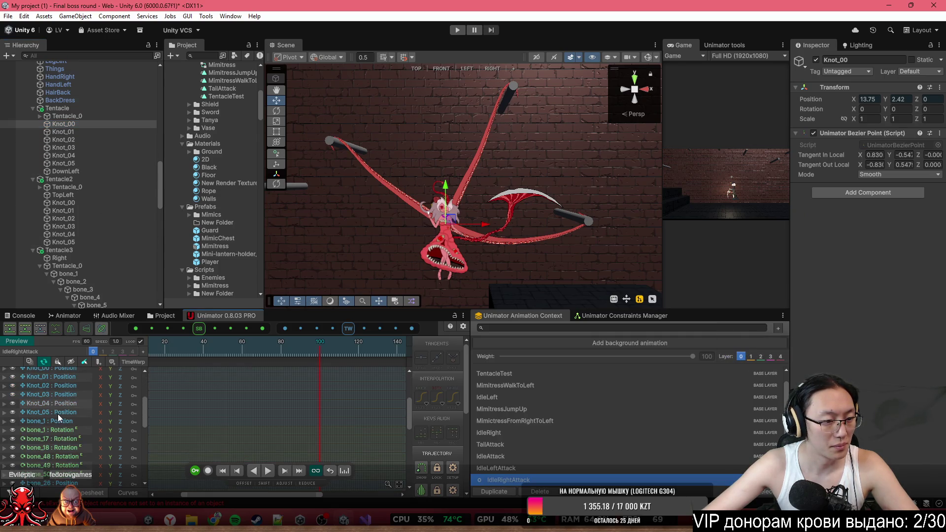
{"action": "scroll", "coordinate": [55, 401], "scroll_direction": "up", "scroll_amount": 5}
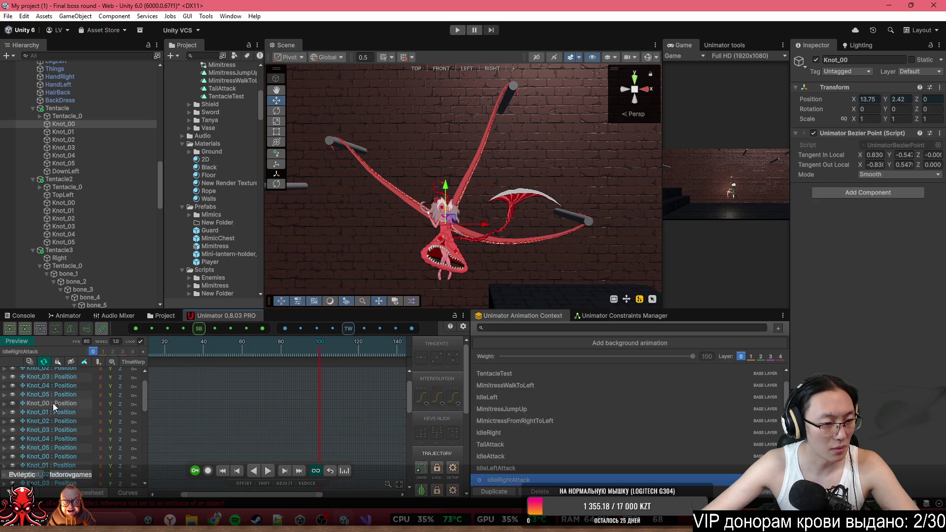
{"action": "left_click", "coordinate": [52, 403]}
{"action": "scroll", "coordinate": [53, 403], "scroll_direction": "down", "scroll_amount": 2}
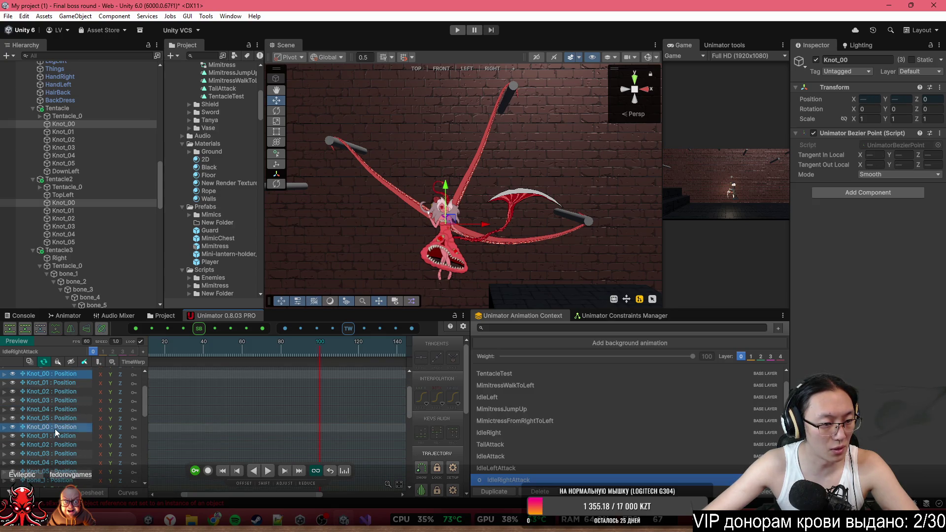
{"action": "scroll", "coordinate": [54, 428], "scroll_direction": "down", "scroll_amount": 5}
{"action": "left_click", "coordinate": [55, 392], "text": "ctrl"}
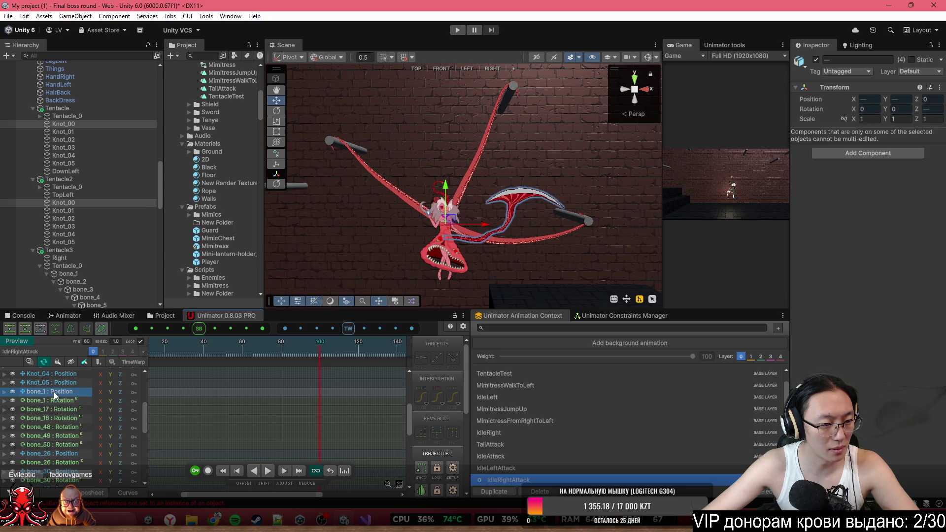
{"action": "scroll", "coordinate": [54, 393], "scroll_direction": "down", "scroll_amount": 10}
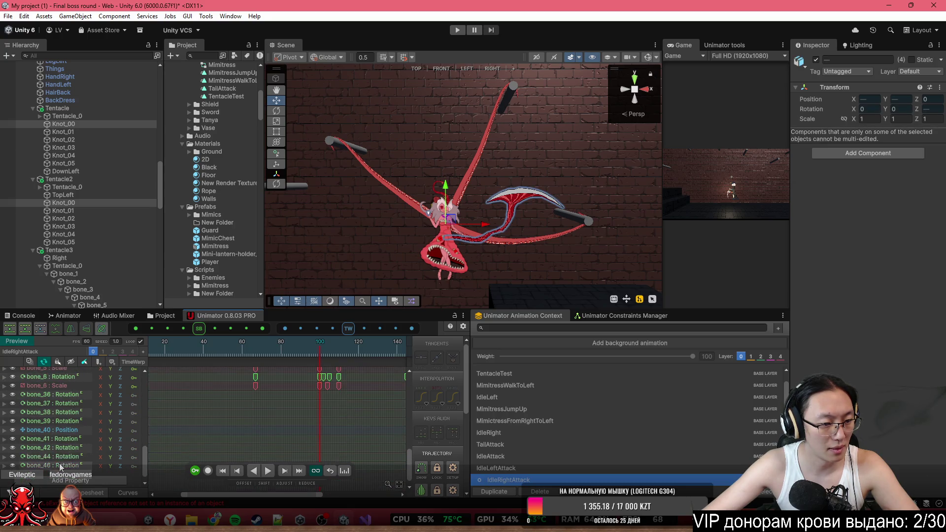
{"action": "left_click", "coordinate": [56, 427], "text": "ctrl"}
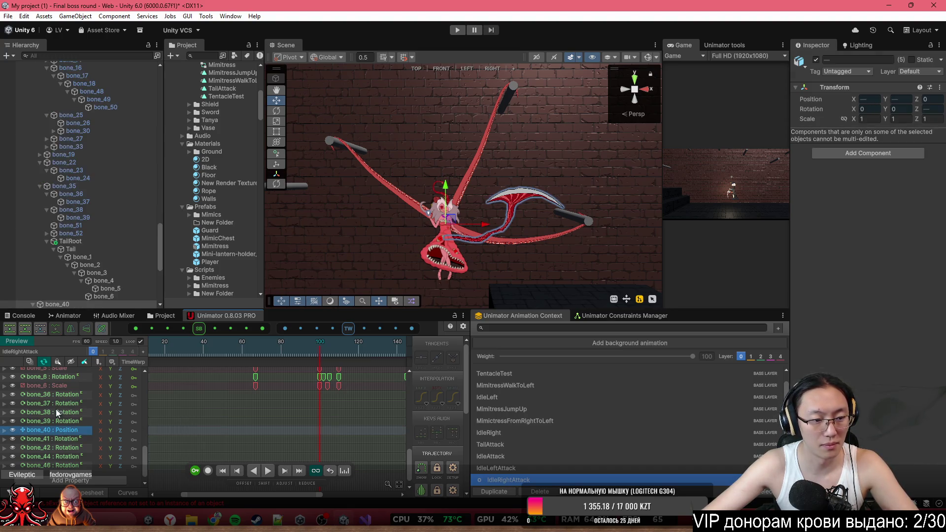
{"action": "scroll", "coordinate": [55, 411], "scroll_direction": "up", "scroll_amount": 10}
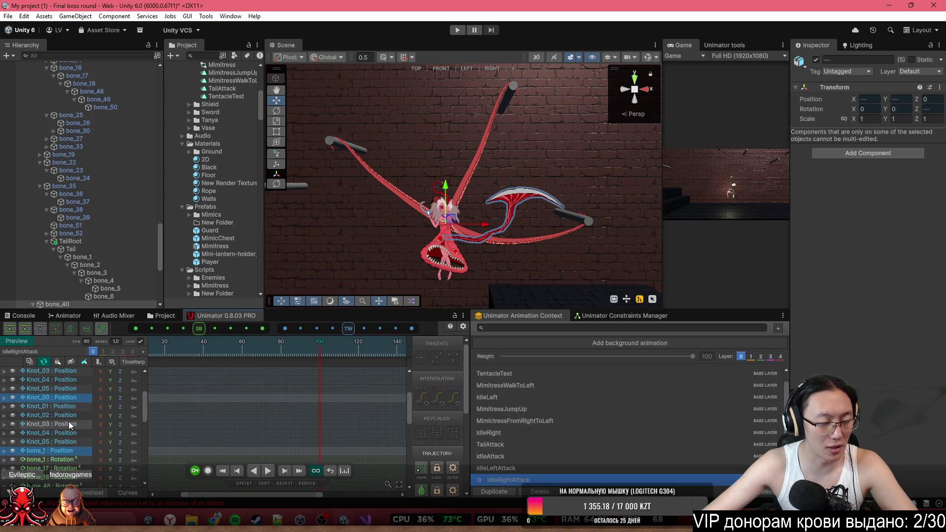
{"action": "scroll", "coordinate": [91, 430], "scroll_direction": "down", "scroll_amount": 5}
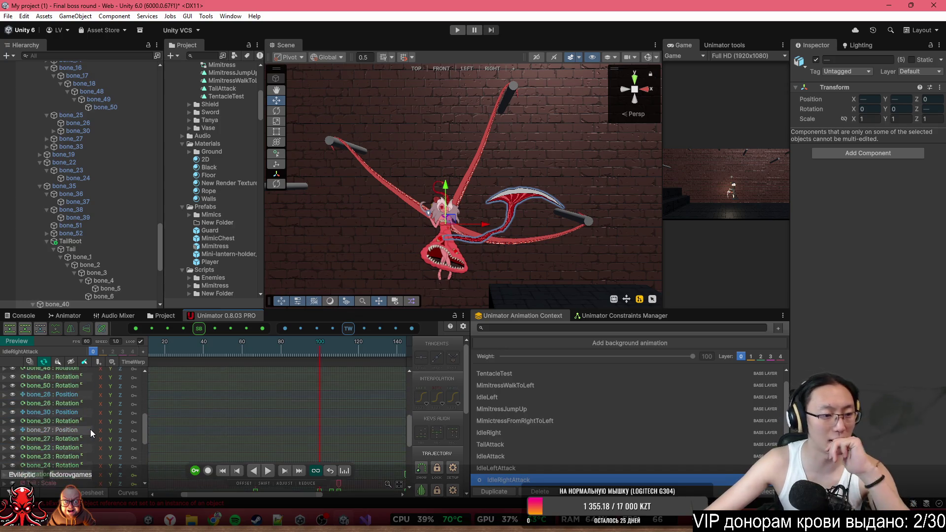
{"action": "scroll", "coordinate": [90, 430], "scroll_direction": "up", "scroll_amount": 5}
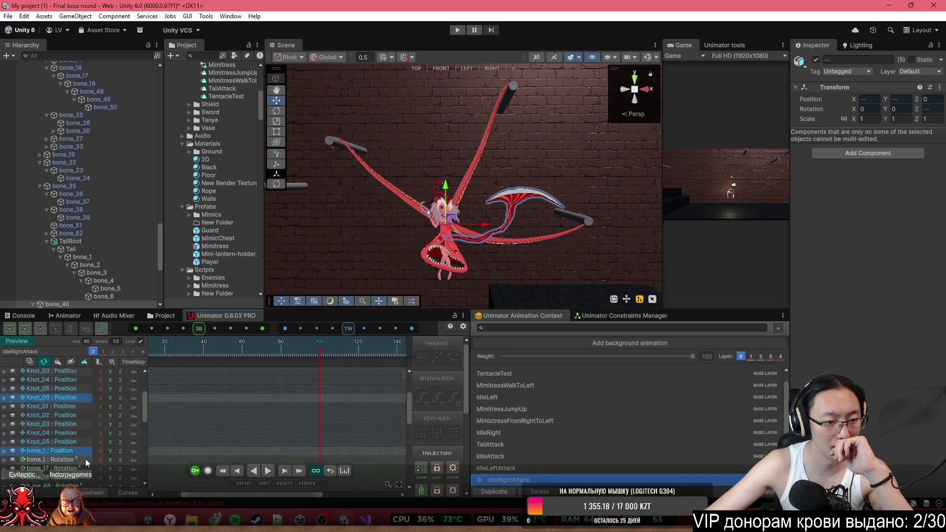
{"action": "scroll", "coordinate": [85, 460], "scroll_direction": "down", "scroll_amount": 5}
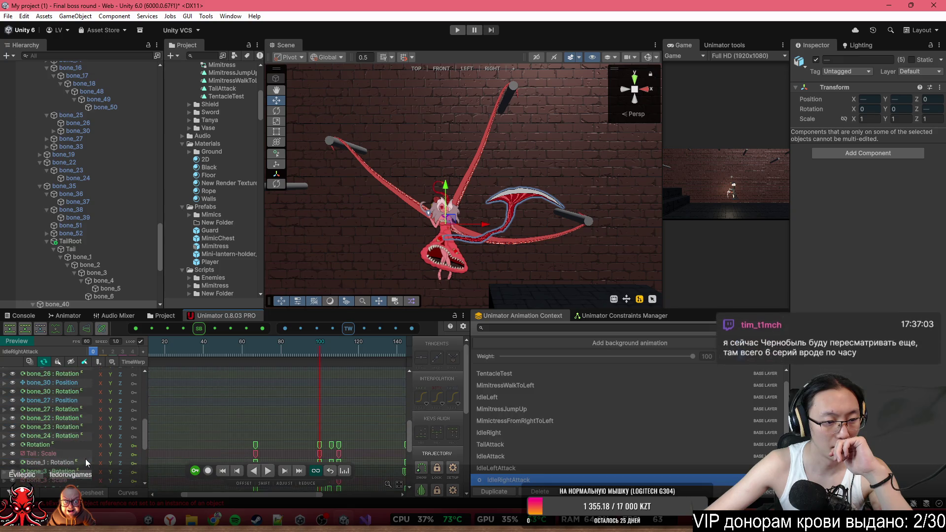
{"action": "scroll", "coordinate": [85, 459], "scroll_direction": "down", "scroll_amount": 5}
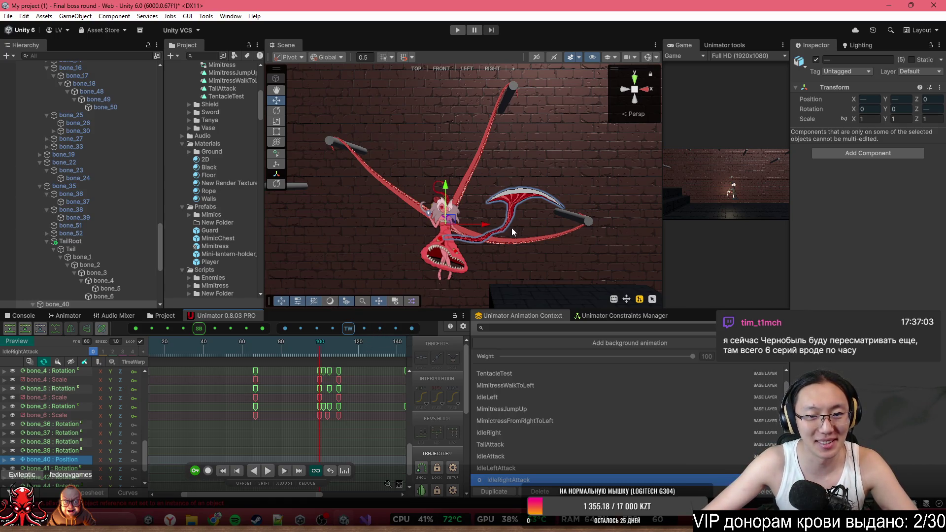
{"action": "scroll", "coordinate": [511, 227], "scroll_direction": "up", "scroll_amount": 3}
{"action": "mouse_move", "coordinate": [498, 217]}
{"action": "left_mouse_down"}
{"action": "mouse_move", "coordinate": [493, 189]}
{"action": "mouse_move", "coordinate": [454, 175]}
{"action": "mouse_move", "coordinate": [454, 159]}
{"action": "left_mouse_up"}
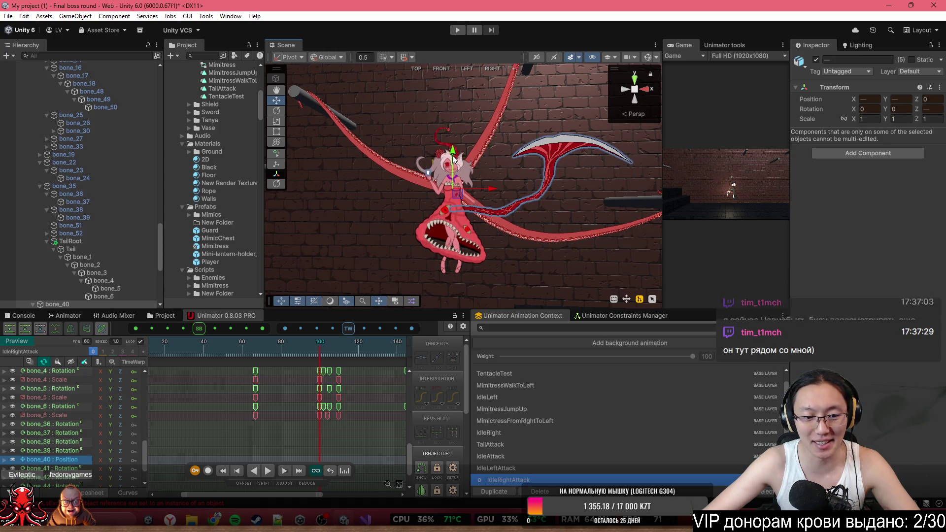
- Turn on recording and key the boss raised on the Y axis at frame 100
{"action": "left_click", "coordinate": [208, 471]}
{"action": "left_click_drag", "start_coordinate": [449, 179], "coordinate": [457, 150]}
{"action": "scroll", "coordinate": [456, 153], "scroll_direction": "down", "scroll_amount": 2}
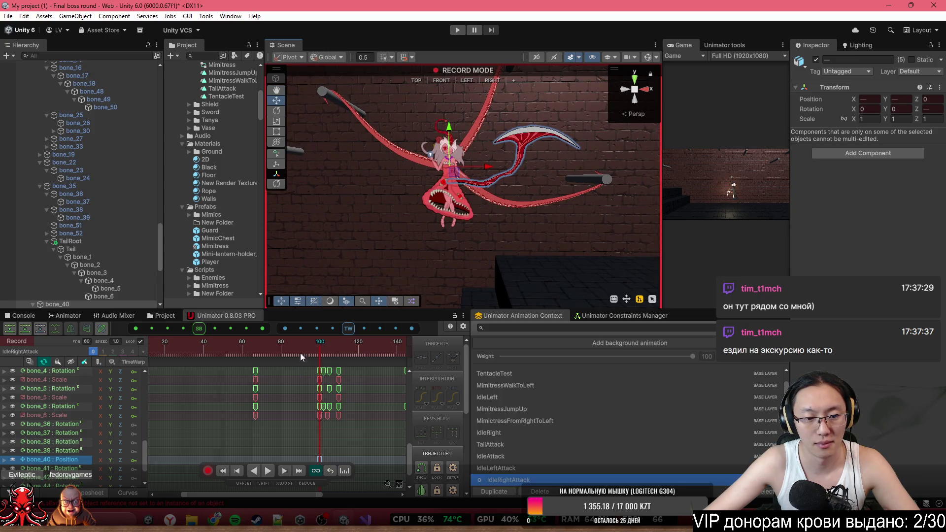
{"action": "scroll", "coordinate": [297, 403], "scroll_direction": "down", "scroll_amount": 5}
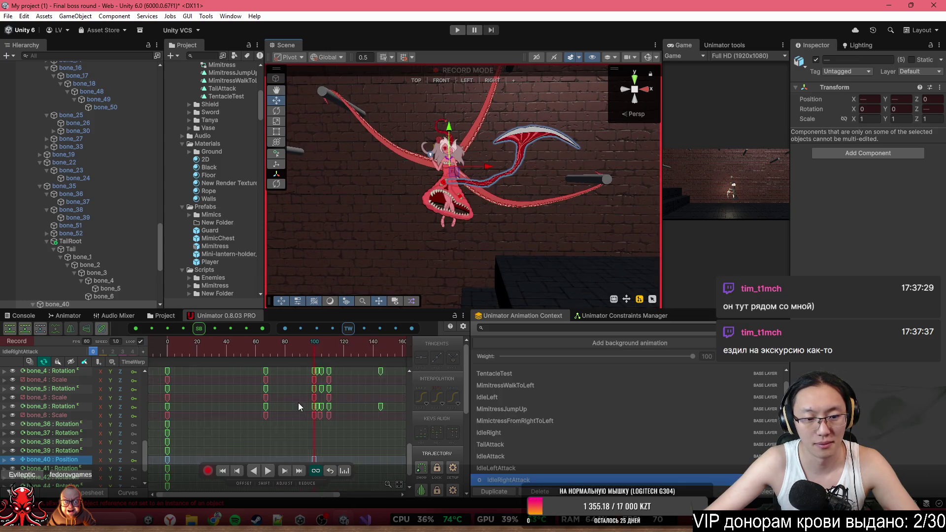
{"action": "scroll", "coordinate": [288, 408], "scroll_direction": "up", "scroll_amount": 1}
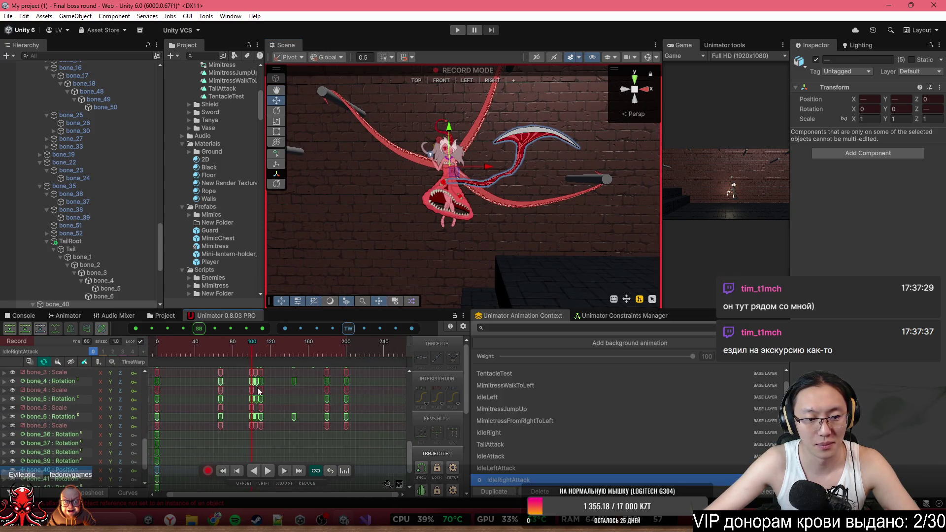
- Key the boss lowered again around frame 106 and switch to the curve view
{"action": "left_click", "coordinate": [195, 350]}
{"action": "mouse_move", "coordinate": [223, 342]}
{"action": "left_mouse_down"}
{"action": "mouse_move", "coordinate": [248, 359]}
{"action": "mouse_move", "coordinate": [259, 352]}
{"action": "left_mouse_up"}
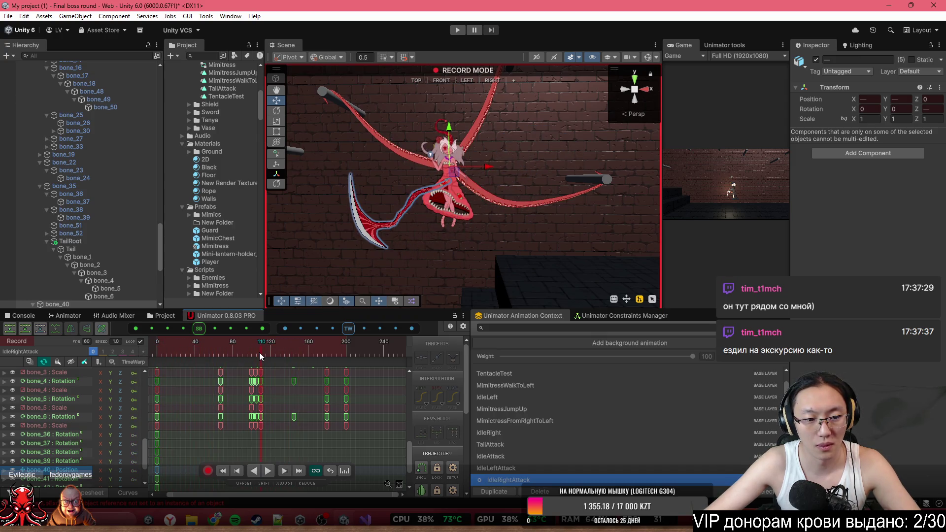
{"action": "left_click_drag", "start_coordinate": [454, 125], "coordinate": [454, 162]}
{"action": "left_click", "coordinate": [244, 345]}
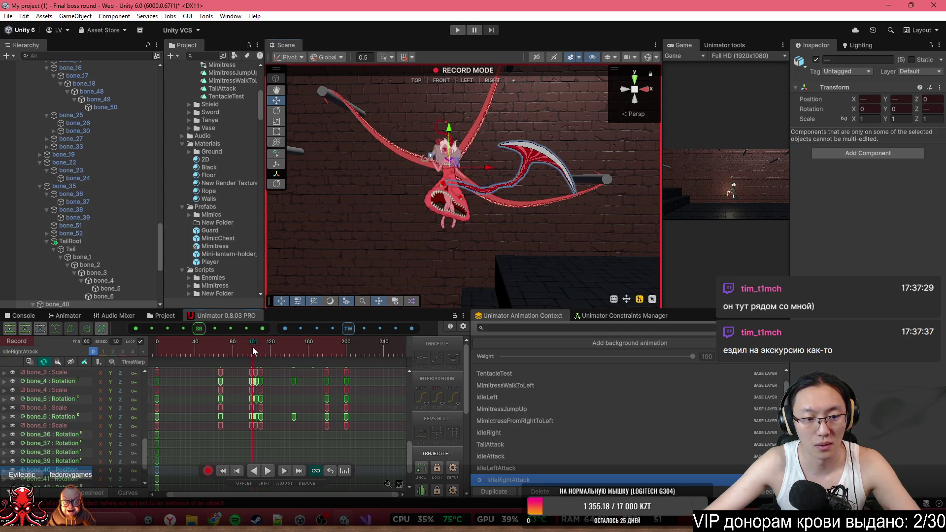
{"action": "left_click_drag", "start_coordinate": [243, 345], "coordinate": [260, 345]}
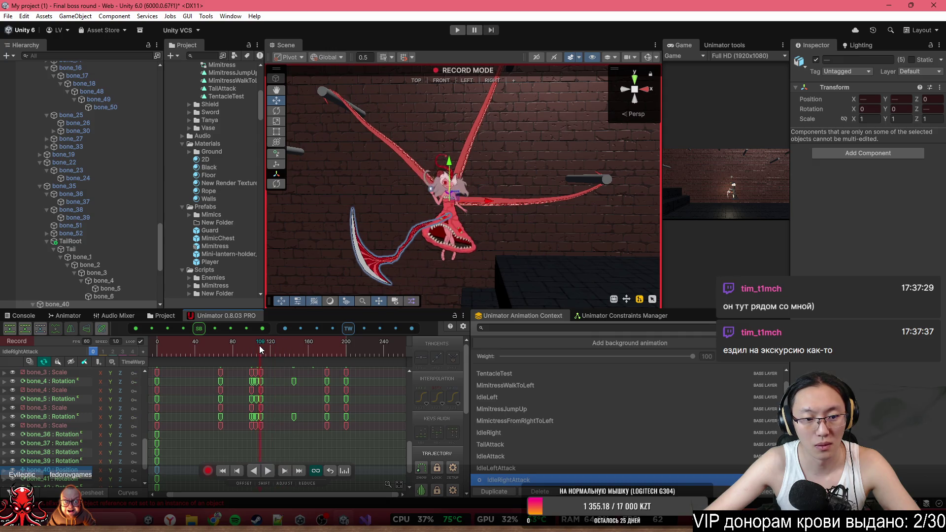
{"action": "left_click", "coordinate": [122, 492]}
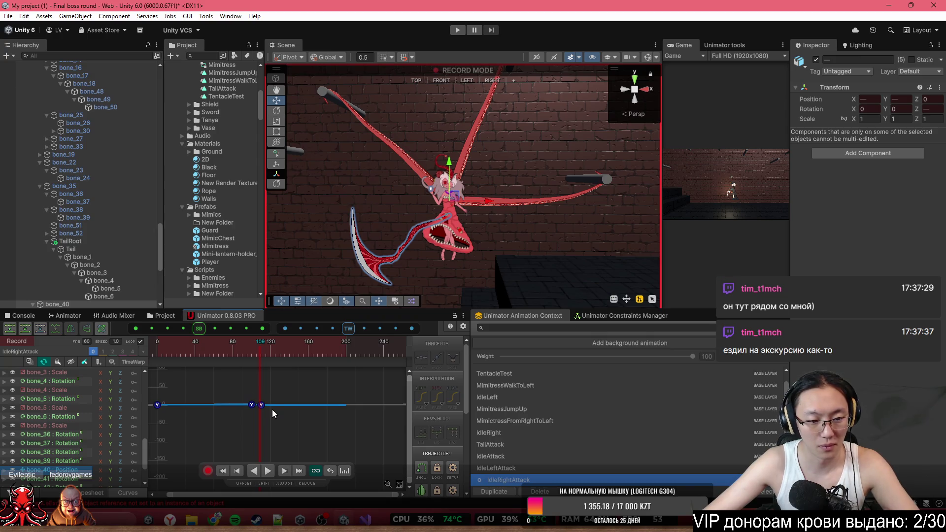
- Copy the curve's first key and paste it at frame 200
{"action": "key", "text": "f"}
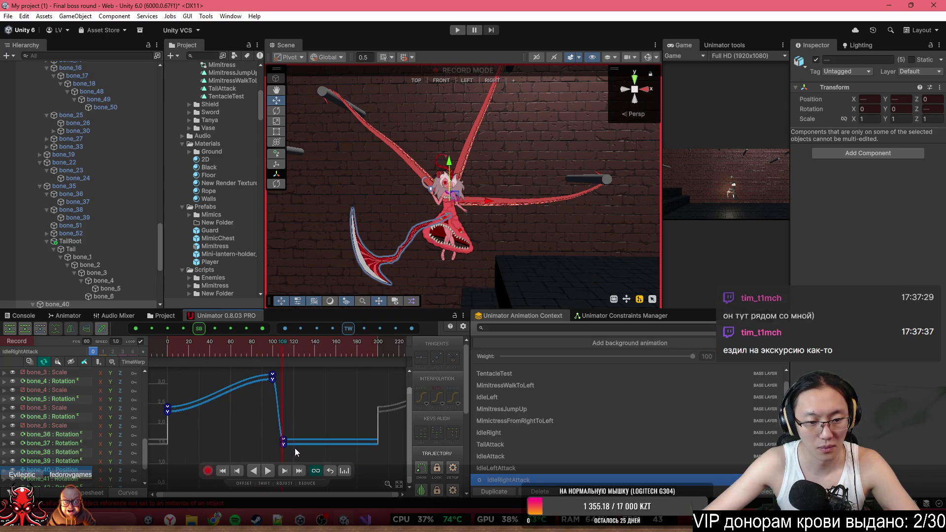
{"action": "left_click_drag", "start_coordinate": [300, 449], "coordinate": [285, 438]}
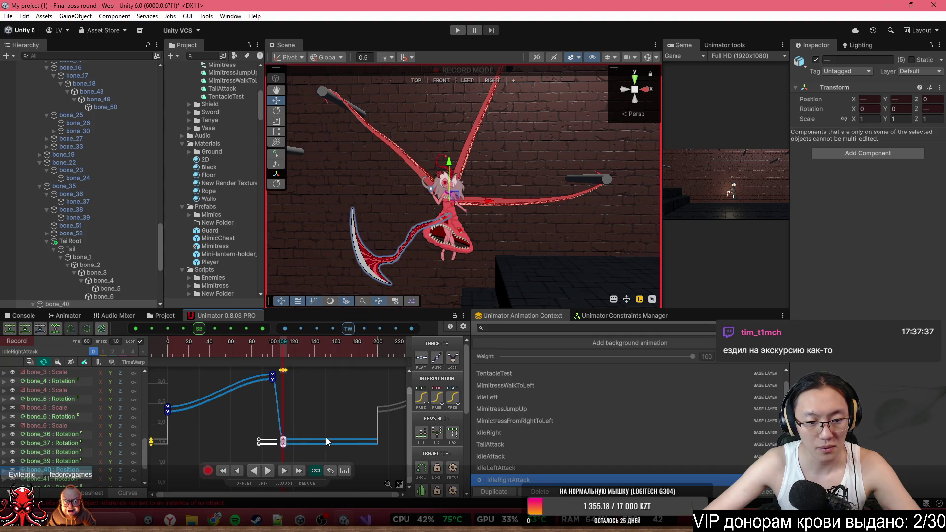
{"action": "left_click", "coordinate": [168, 409]}
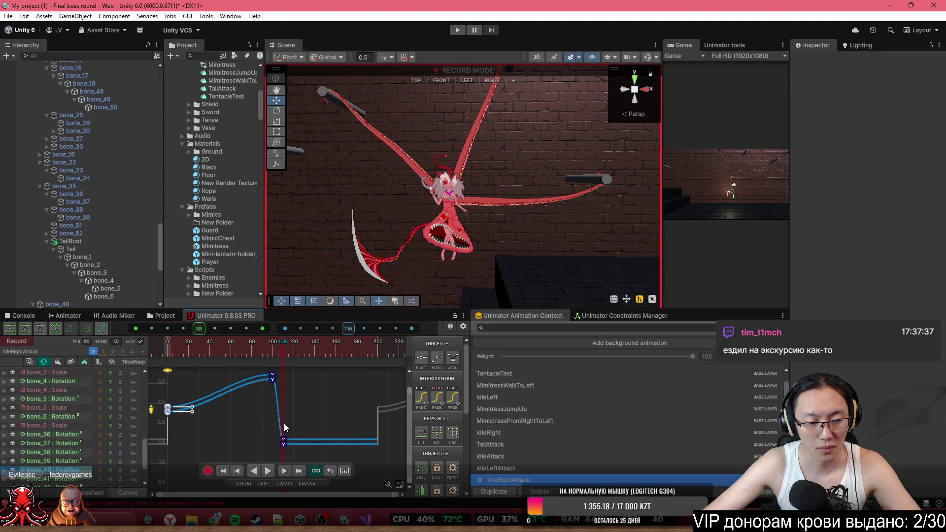
{"action": "key", "text": "ctrl+c"}
{"action": "left_click", "coordinate": [377, 347]}
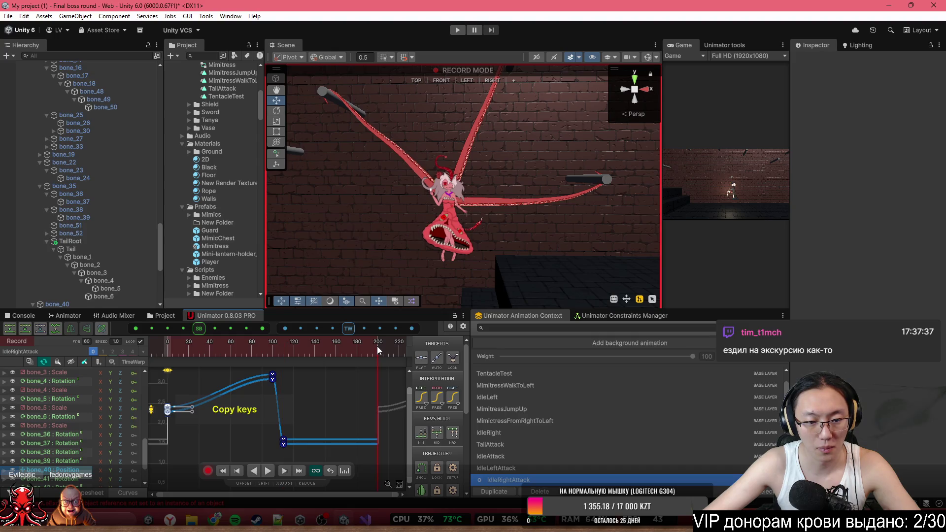
{"action": "key", "text": "ctrl+v"}
- Set the frame-100 Position.y key's tangents to Broken and scrub between frames 90 and 113
{"action": "left_click", "coordinate": [275, 354]}
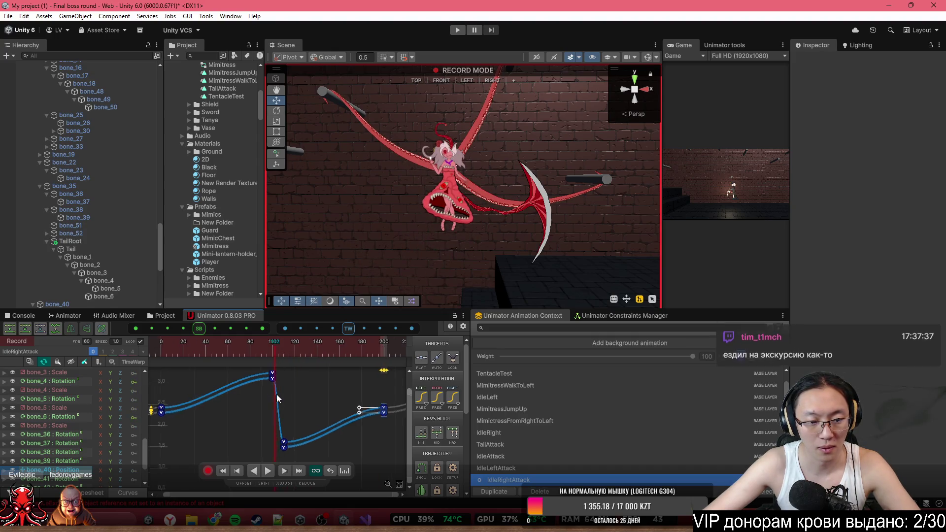
{"action": "scroll", "coordinate": [279, 383], "scroll_direction": "up", "scroll_amount": 5}
{"action": "scroll", "coordinate": [298, 413], "scroll_direction": "up", "scroll_amount": 5}
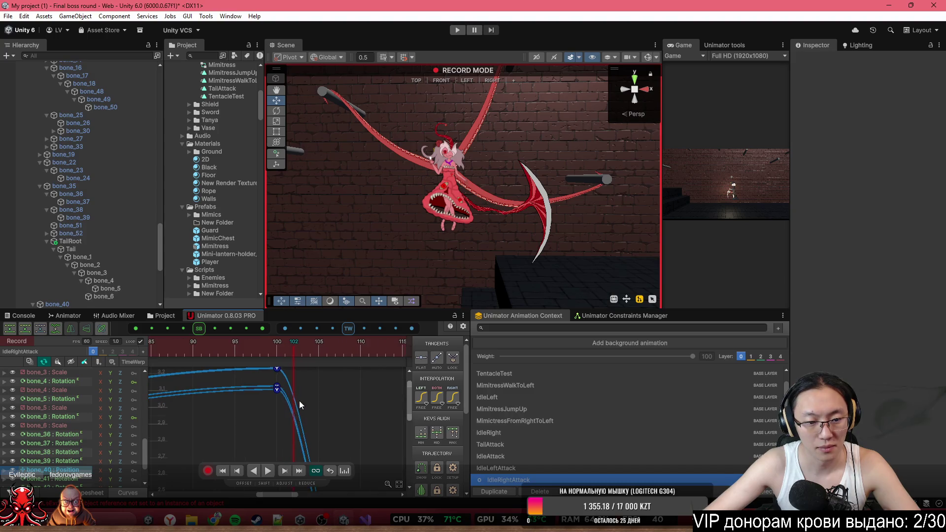
{"action": "left_click", "coordinate": [281, 390]}
{"action": "right_click", "coordinate": [283, 391]}
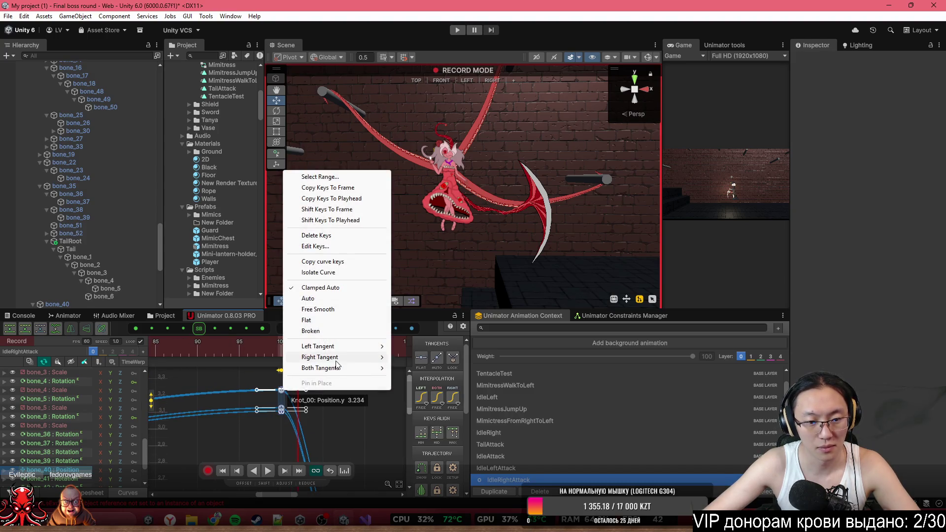
{"action": "left_click", "coordinate": [347, 332]}
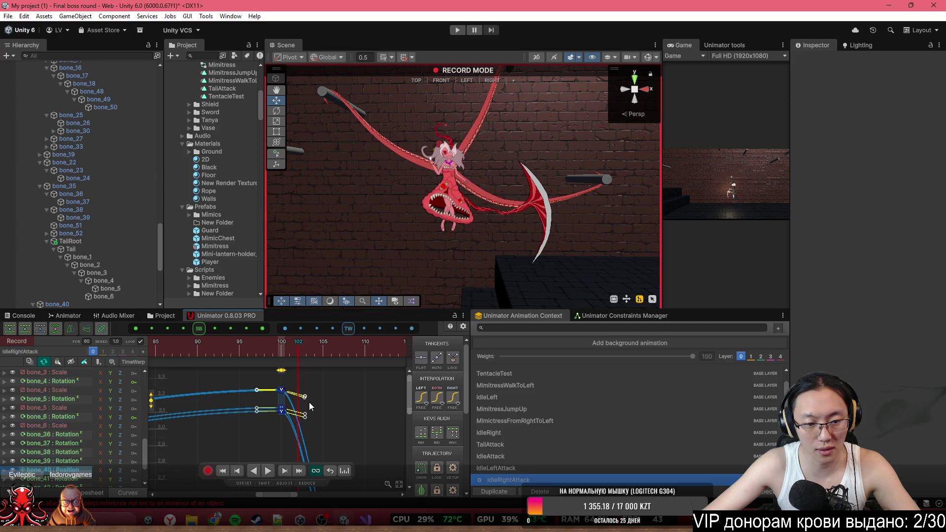
{"action": "scroll", "coordinate": [316, 421], "scroll_direction": "down", "scroll_amount": 2}
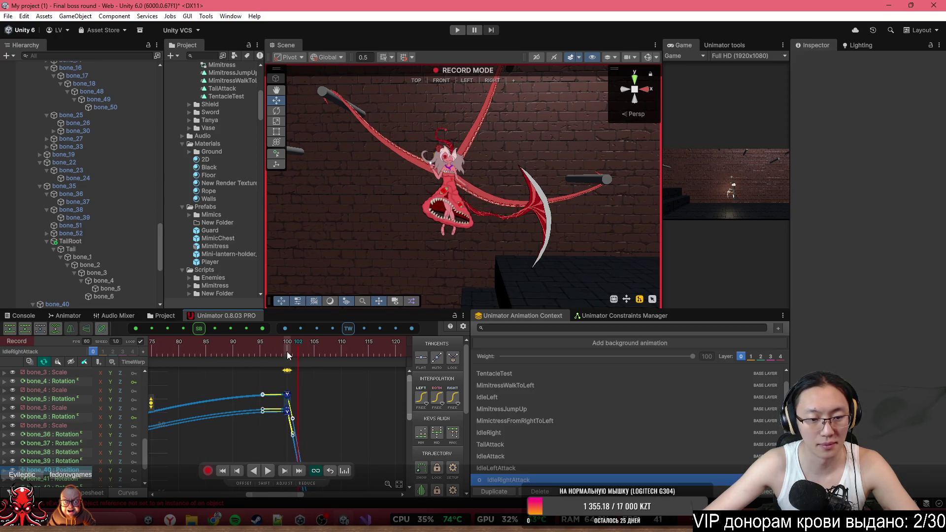
{"action": "left_click", "coordinate": [358, 345]}
{"action": "left_click", "coordinate": [229, 341]}
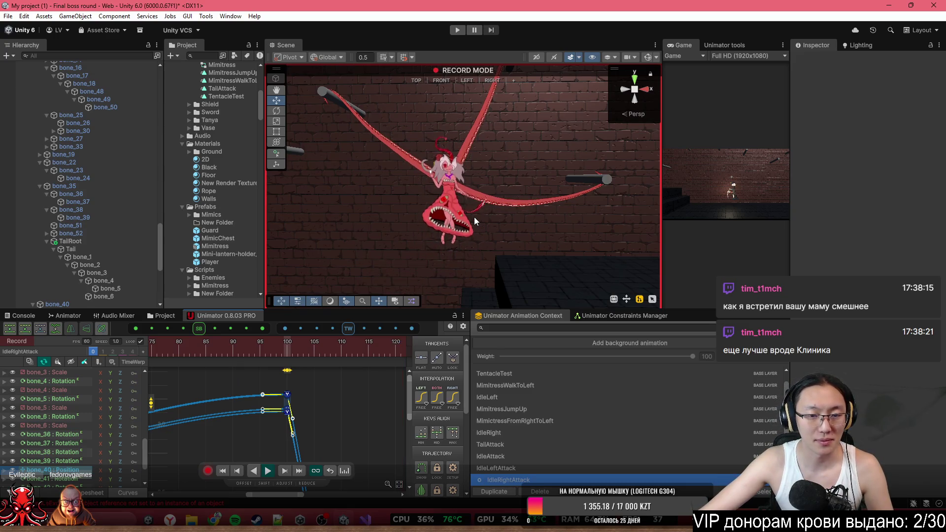
{"action": "scroll", "coordinate": [329, 406], "scroll_direction": "down", "scroll_amount": 2}
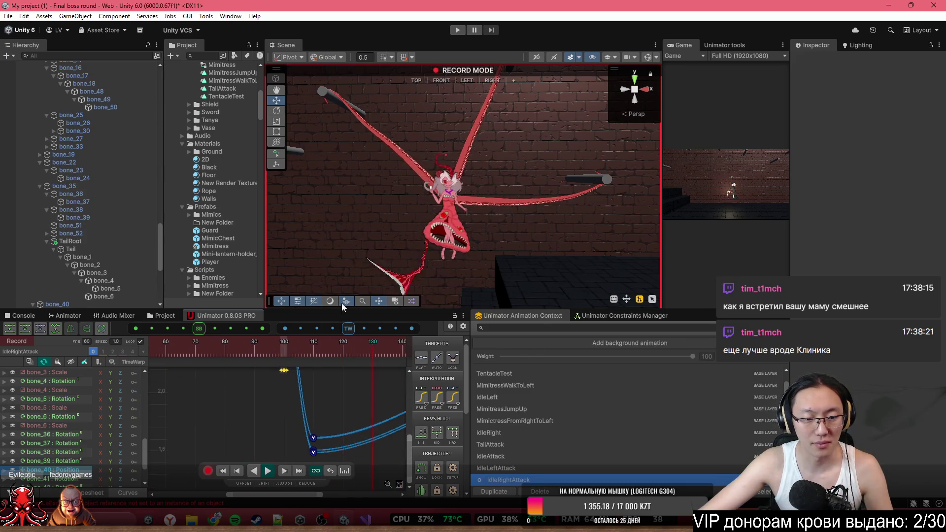
{"action": "scroll", "coordinate": [359, 425], "scroll_direction": "down", "scroll_amount": 2}
{"action": "scroll", "coordinate": [367, 424], "scroll_direction": "up", "scroll_amount": 3}
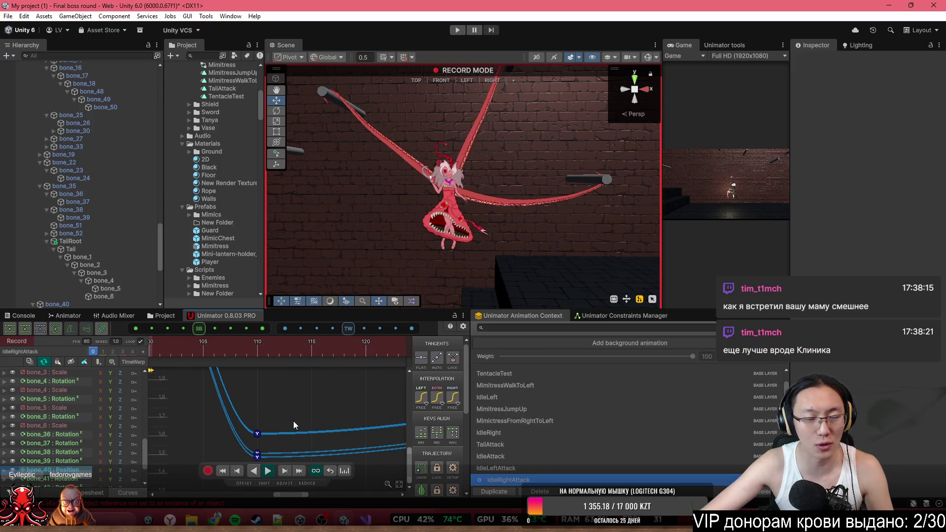
{"action": "scroll", "coordinate": [294, 421], "scroll_direction": "down", "scroll_amount": 1}
{"action": "scroll", "coordinate": [294, 420], "scroll_direction": "down", "scroll_amount": 1}
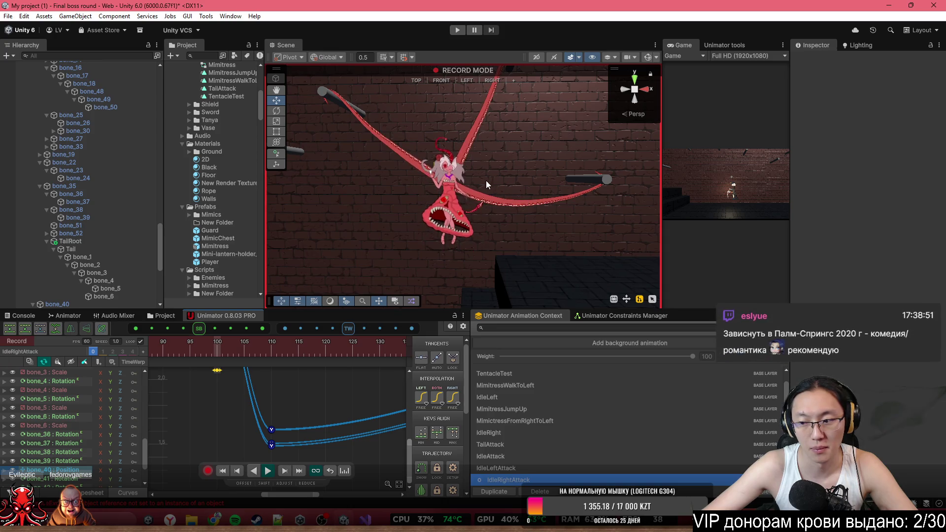
{"action": "mouse_move", "coordinate": [485, 180]}
{"action": "left_mouse_down"}
{"action": "mouse_move", "coordinate": [460, 175]}
{"action": "mouse_move", "coordinate": [472, 166]}
{"action": "left_mouse_up"}
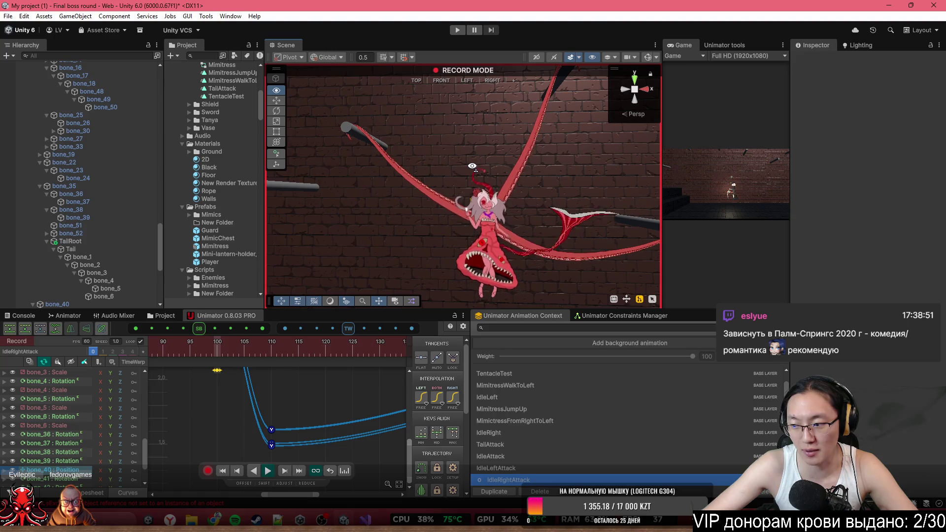
{"action": "mouse_move", "coordinate": [472, 166]}
{"action": "left_mouse_down"}
{"action": "mouse_move", "coordinate": [508, 162]}
{"action": "mouse_move", "coordinate": [474, 179]}
{"action": "left_mouse_up"}
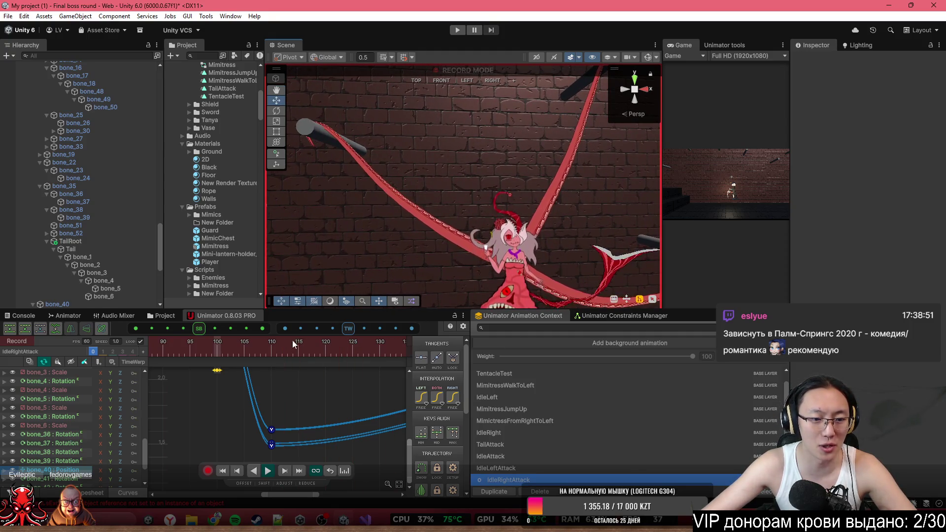
- Scrub to about frame 100, show Gizmos and hide the SpriteSkin bone overlays
{"action": "left_click", "coordinate": [266, 352]}
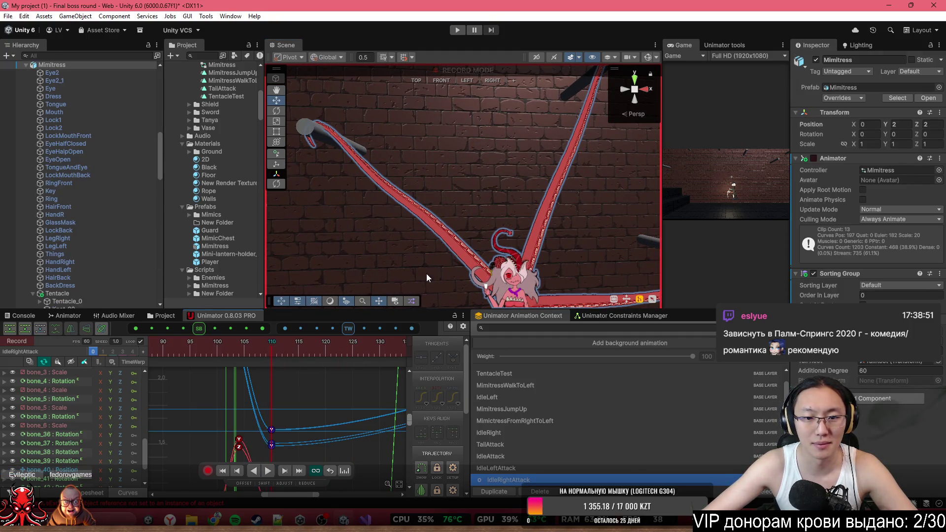
{"action": "left_click_drag", "start_coordinate": [256, 348], "coordinate": [217, 345]}
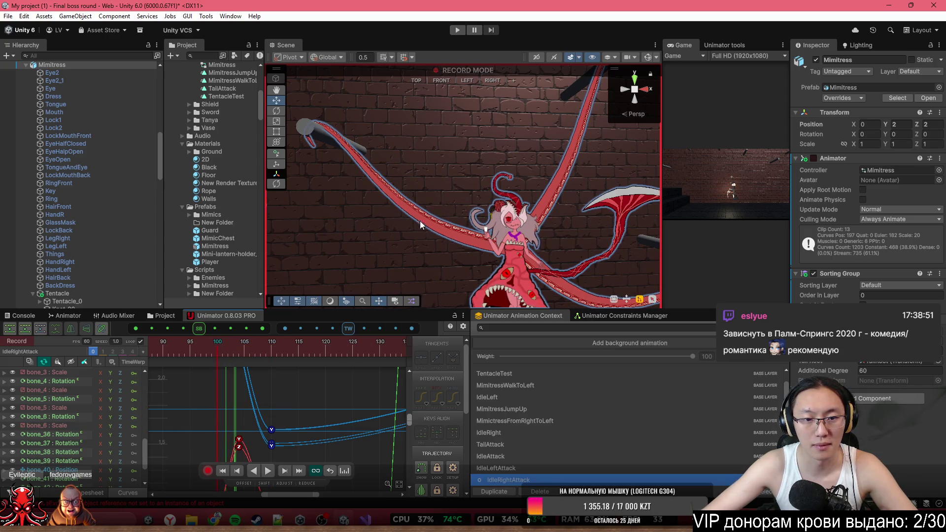
{"action": "left_click", "coordinate": [648, 57]}
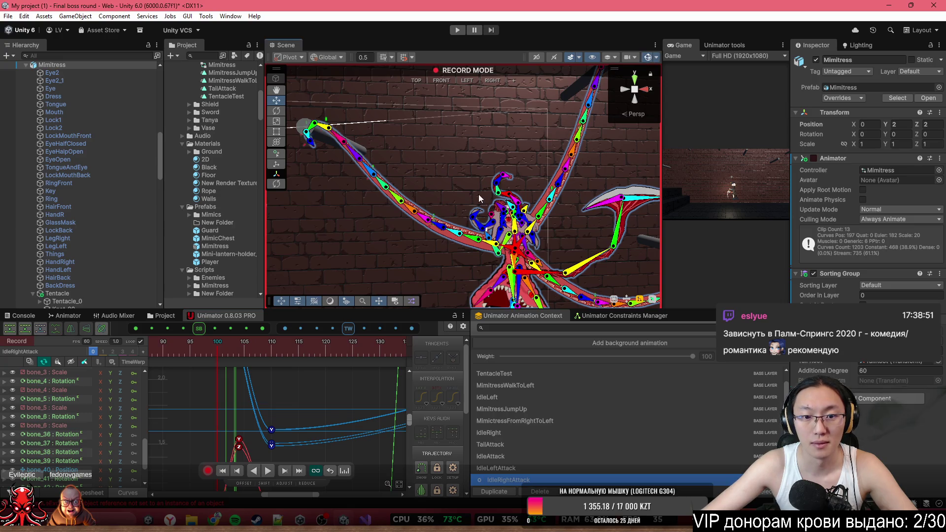
{"action": "left_click", "coordinate": [655, 57]}
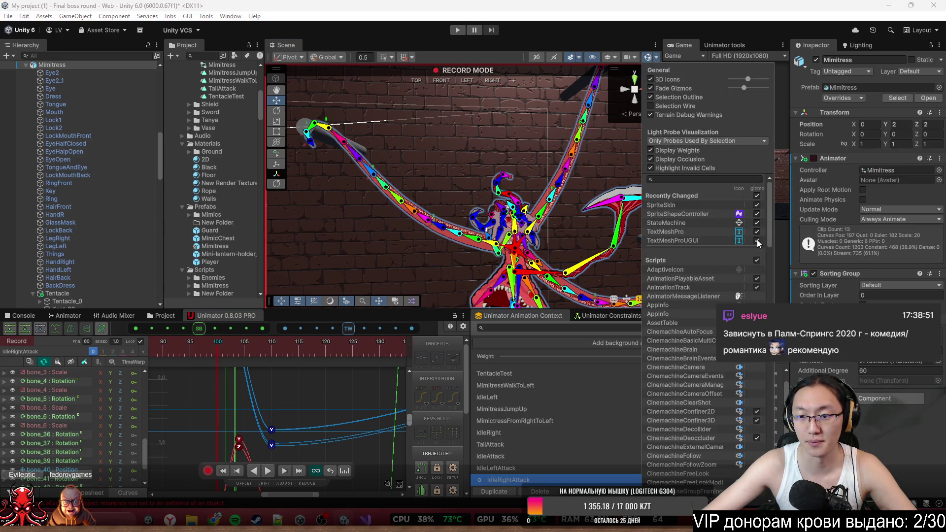
{"action": "left_click", "coordinate": [757, 205]}
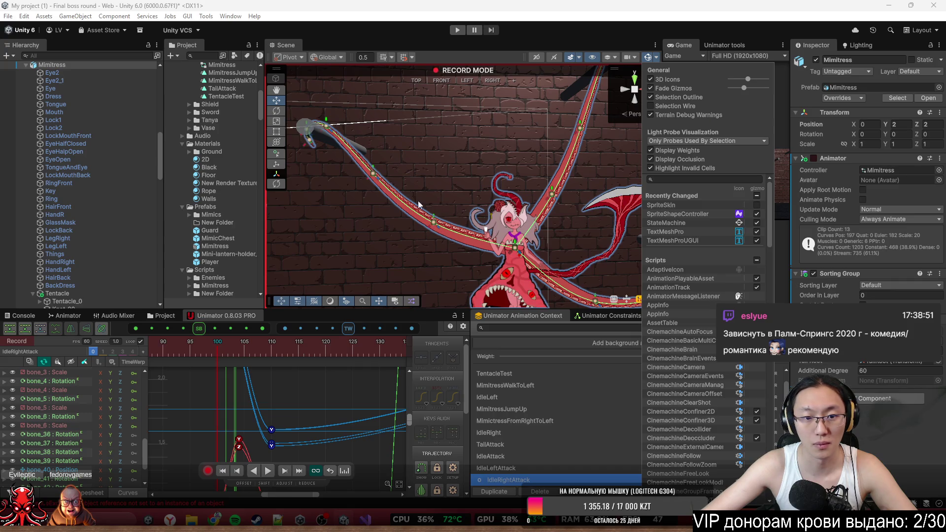
- Raise Knot_01 and adjust Knot_02 on the second and third tentacles to bend them upward
{"action": "left_click", "coordinate": [375, 173]}
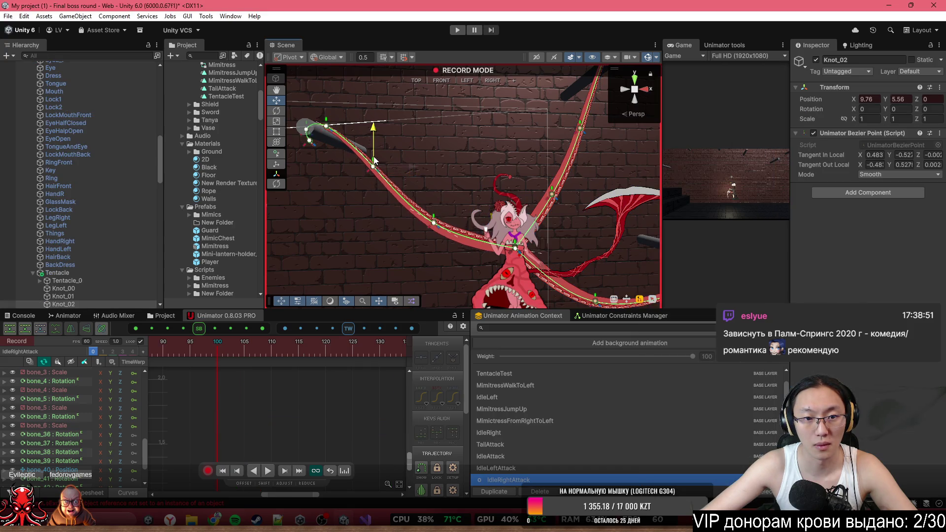
{"action": "left_click_drag", "start_coordinate": [434, 224], "coordinate": [434, 206]}
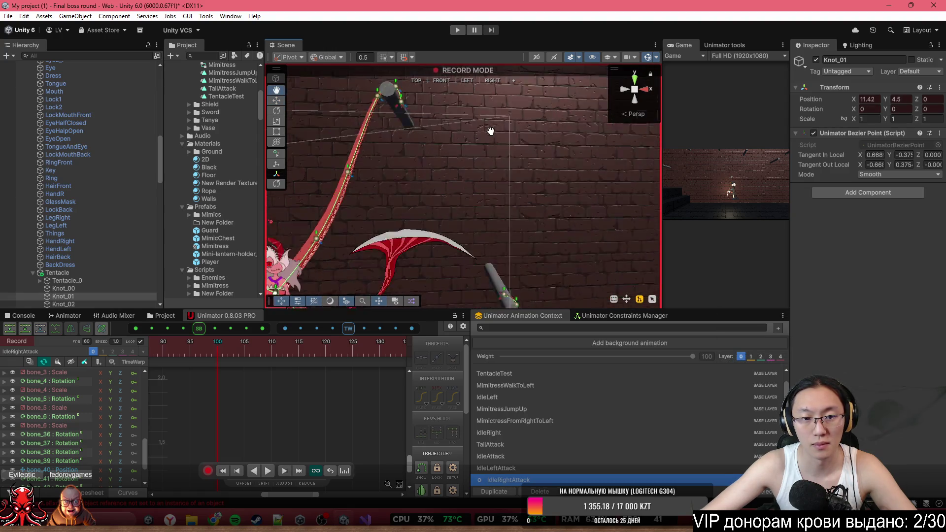
{"action": "left_click", "coordinate": [428, 210]}
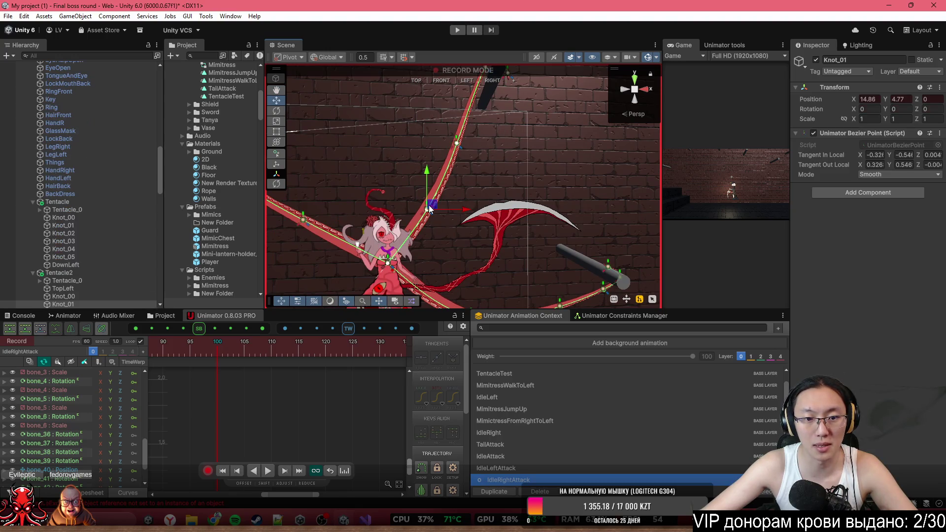
{"action": "left_click", "coordinate": [456, 143]}
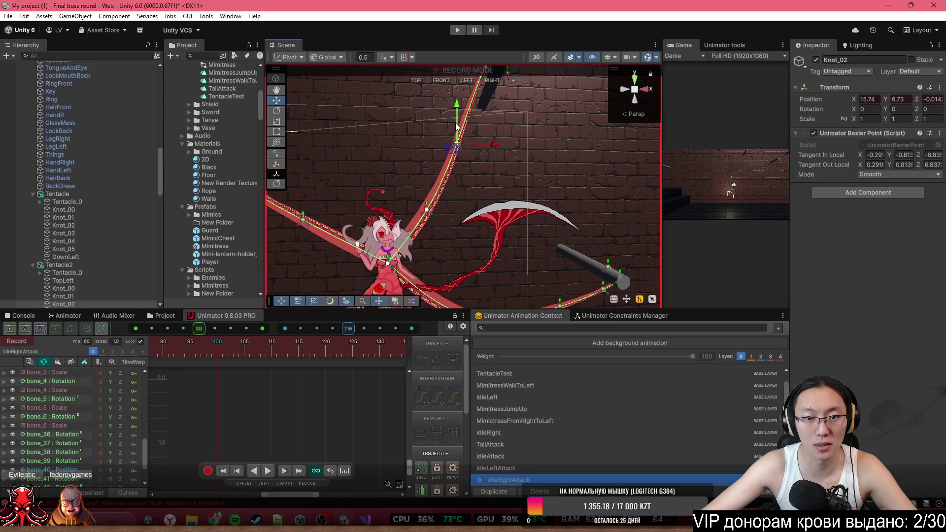
{"action": "left_click", "coordinate": [426, 207]}
{"action": "mouse_move", "coordinate": [446, 202]}
{"action": "left_mouse_down"}
{"action": "mouse_move", "coordinate": [458, 187]}
{"action": "mouse_move", "coordinate": [448, 201]}
{"action": "mouse_move", "coordinate": [553, 169]}
{"action": "left_mouse_up"}
{"action": "left_click", "coordinate": [465, 185]}
{"action": "left_click", "coordinate": [553, 182]}
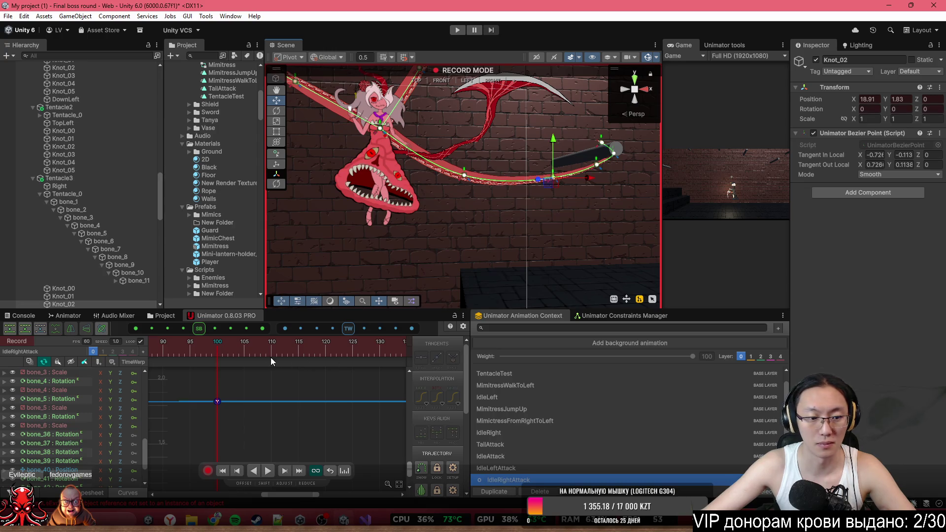
{"action": "scroll", "coordinate": [268, 382], "scroll_direction": "down", "scroll_amount": 5}
{"action": "scroll", "coordinate": [298, 382], "scroll_direction": "down", "scroll_amount": 2}
- In Dopesheet view at frame 110, lower Knot_01 to Y 4.28 and lower Knot_02 to reshape the curve
{"action": "mouse_move", "coordinate": [155, 350]}
{"action": "left_mouse_down"}
{"action": "mouse_move", "coordinate": [347, 359]}
{"action": "mouse_move", "coordinate": [340, 362]}
{"action": "left_mouse_up"}
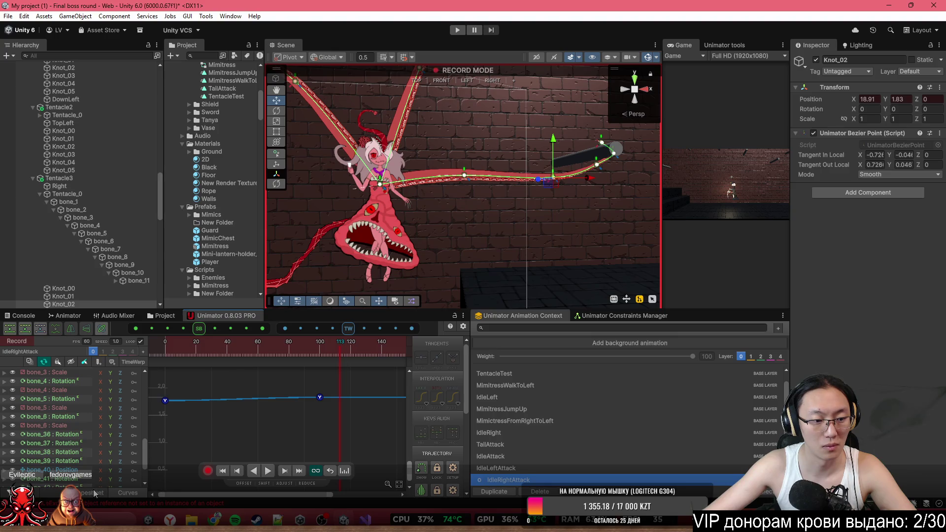
{"action": "left_click", "coordinate": [94, 492]}
{"action": "left_click", "coordinate": [335, 344]}
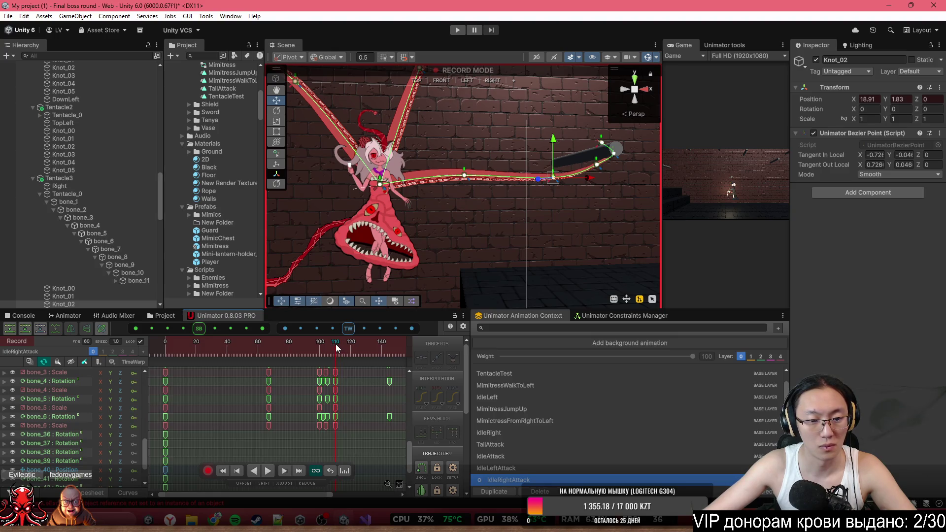
{"action": "scroll", "coordinate": [395, 185], "scroll_direction": "up", "scroll_amount": 5}
{"action": "scroll", "coordinate": [395, 186], "scroll_direction": "down", "scroll_amount": 3}
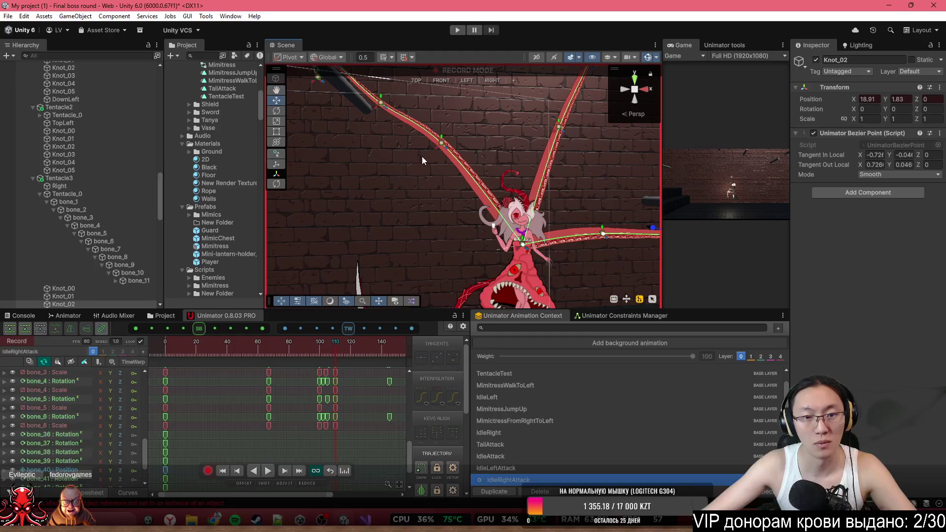
{"action": "left_click", "coordinate": [441, 143]}
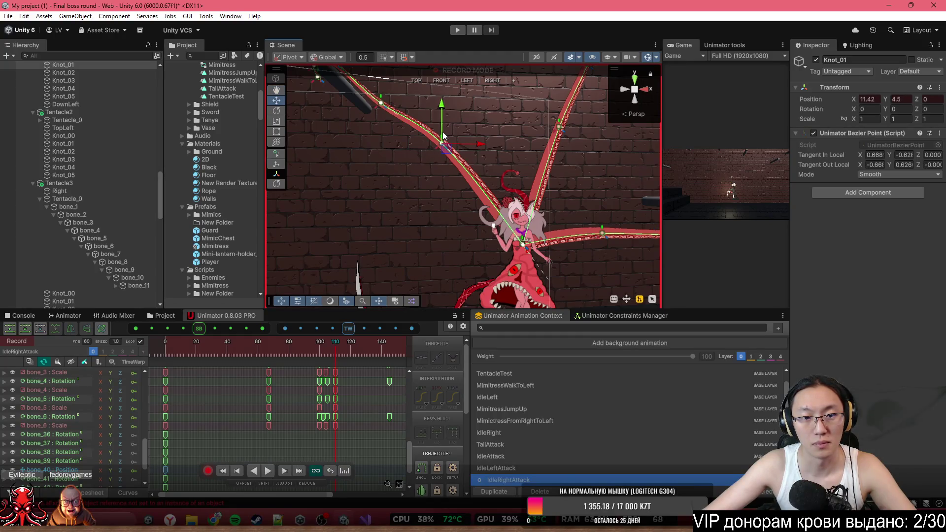
{"action": "left_click_drag", "start_coordinate": [443, 136], "coordinate": [447, 154]}
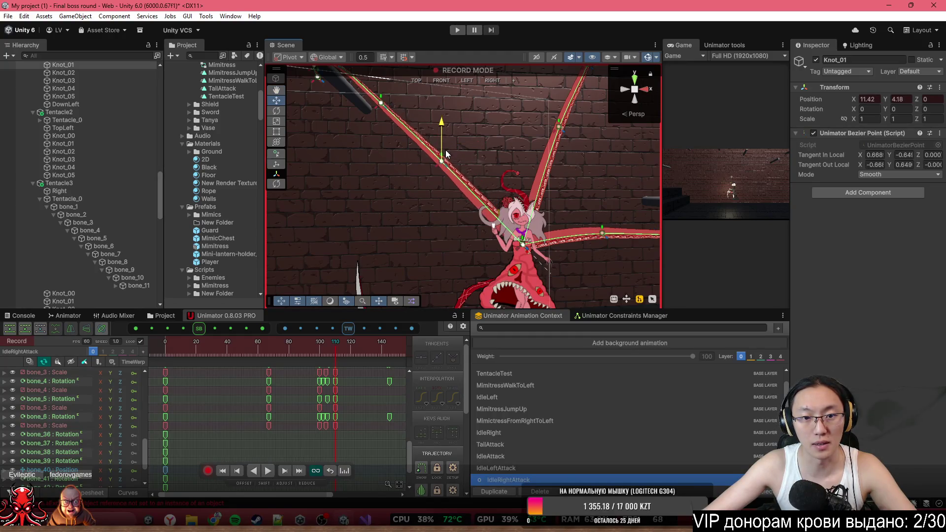
{"action": "left_click", "coordinate": [382, 104]}
{"action": "left_click_drag", "start_coordinate": [389, 124], "coordinate": [443, 168]}
{"action": "left_click", "coordinate": [378, 170]}
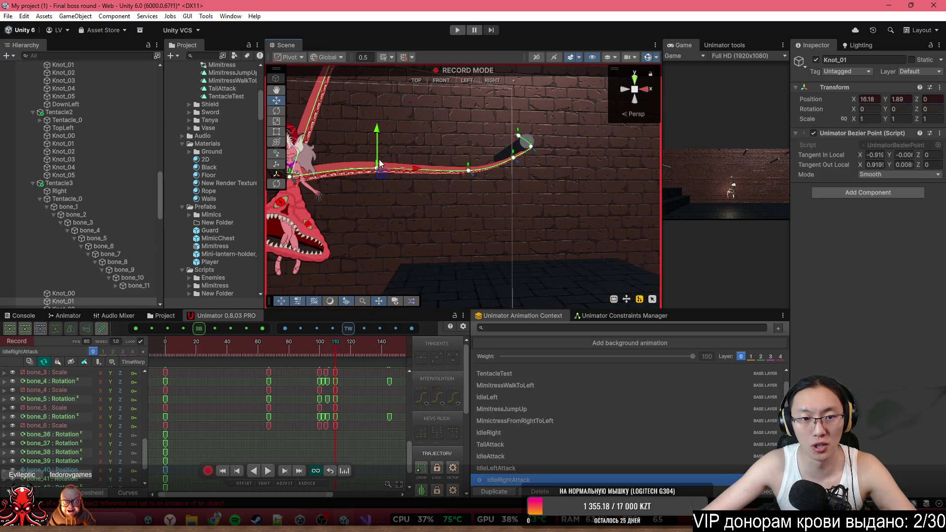
{"action": "left_click", "coordinate": [465, 172]}
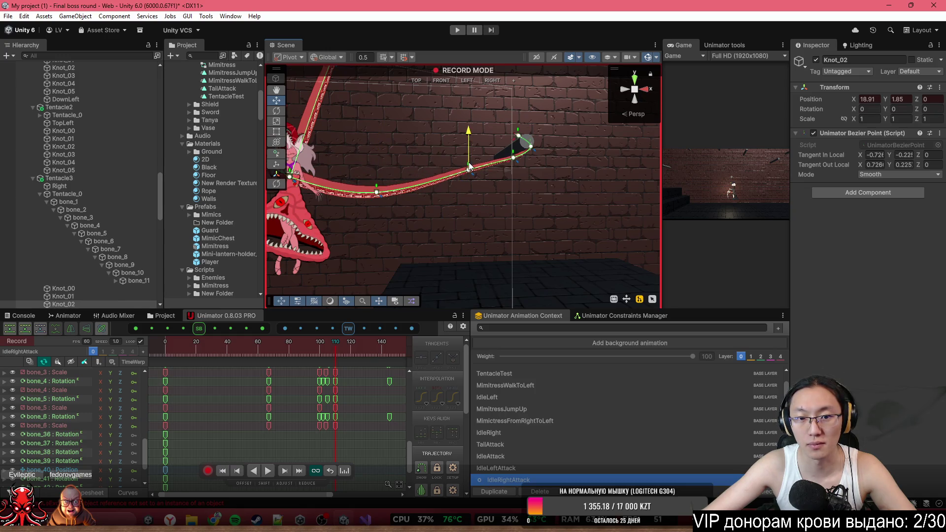
{"action": "mouse_move", "coordinate": [471, 174]}
{"action": "left_mouse_down"}
{"action": "mouse_move", "coordinate": [412, 136]}
{"action": "mouse_move", "coordinate": [430, 135]}
{"action": "left_mouse_up"}
- Select the raised tentacle's knots, then play the animation from frame 66 and scrub through frames 85–108
{"action": "left_click", "coordinate": [529, 235]}
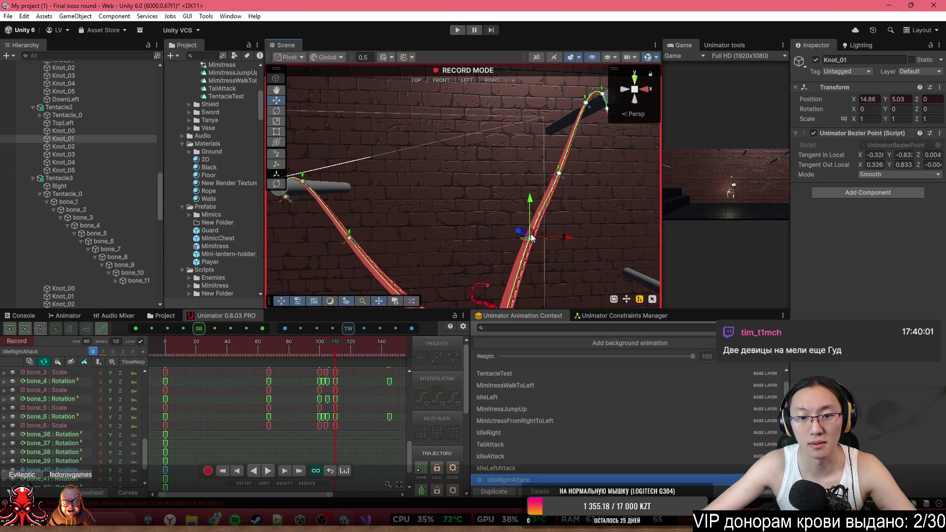
{"action": "left_click", "coordinate": [558, 174]}
{"action": "left_click_drag", "start_coordinate": [335, 346], "coordinate": [262, 346]}
{"action": "key", "text": "space"}
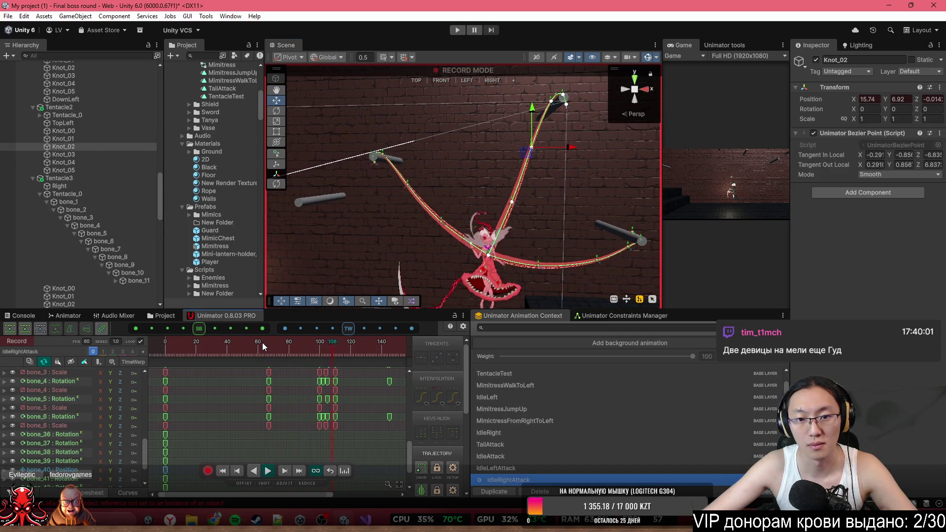
{"action": "left_click", "coordinate": [298, 347]}
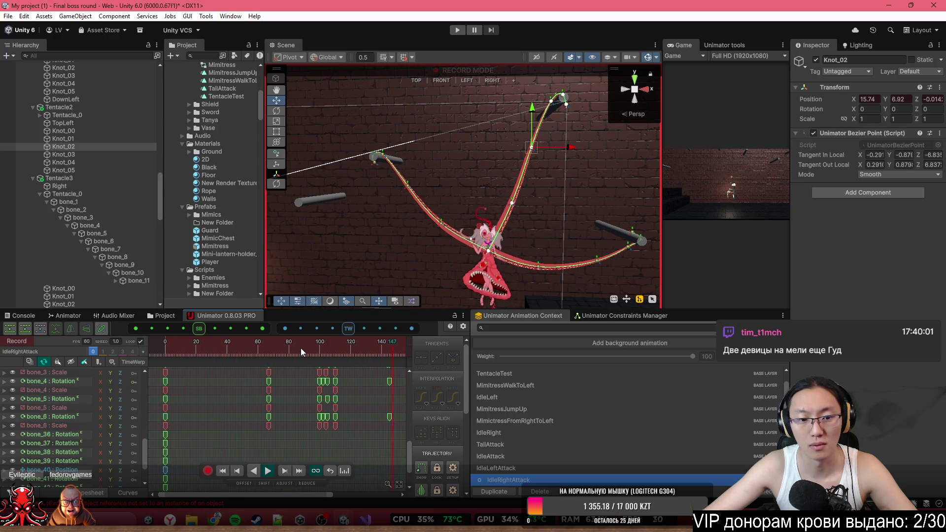
{"action": "left_click_drag", "start_coordinate": [300, 348], "coordinate": [380, 359]}
{"action": "scroll", "coordinate": [320, 409], "scroll_direction": "down", "scroll_amount": 3}
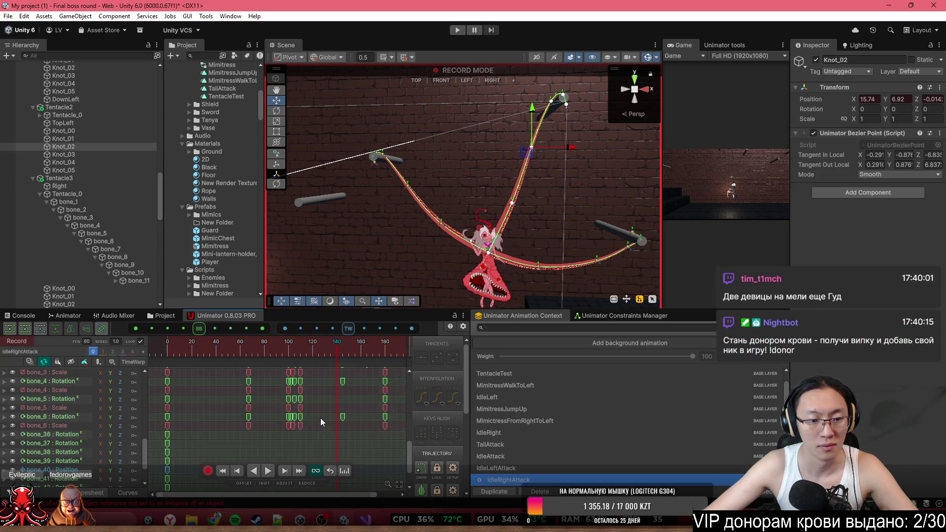
- Box-select the frame-0 keys on the Knot Position rows in the Dopesheet
{"action": "left_click_drag", "start_coordinate": [409, 442], "coordinate": [412, 375]}
{"action": "scroll", "coordinate": [317, 406], "scroll_direction": "down", "scroll_amount": 2}
{"action": "scroll", "coordinate": [278, 390], "scroll_direction": "down", "scroll_amount": 1}
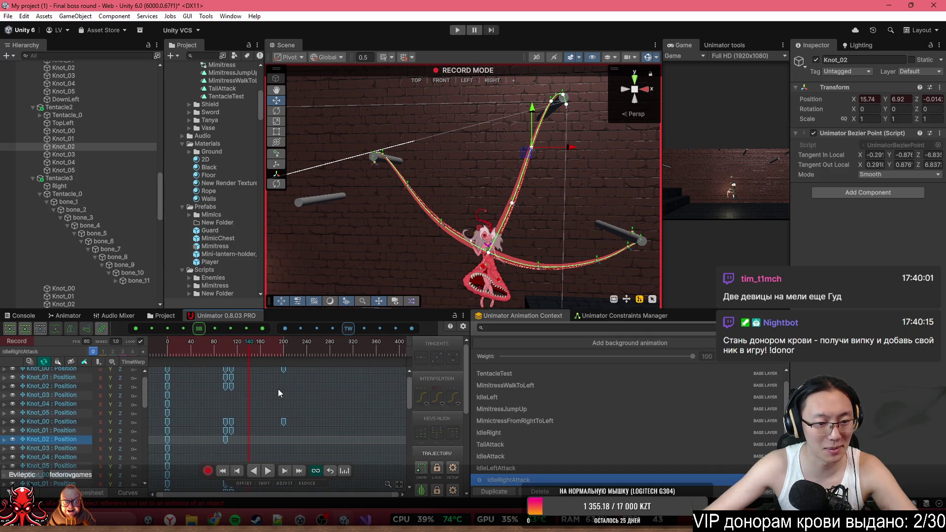
{"action": "left_click_drag", "start_coordinate": [185, 390], "coordinate": [161, 376]}
{"action": "mouse_move", "coordinate": [190, 433]}
{"action": "left_mouse_down"}
{"action": "mouse_move", "coordinate": [164, 423]}
{"action": "mouse_move", "coordinate": [163, 438]}
{"action": "left_mouse_up"}
{"action": "scroll", "coordinate": [205, 430], "scroll_direction": "down", "scroll_amount": 3}
{"action": "scroll", "coordinate": [216, 409], "scroll_direction": "down", "scroll_amount": 3}
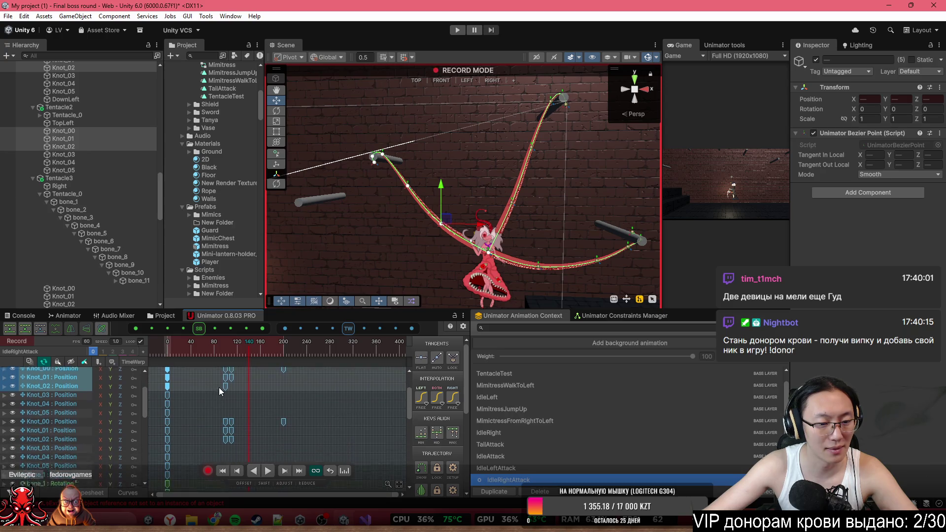
{"action": "left_click_drag", "start_coordinate": [190, 416], "coordinate": [164, 423]}
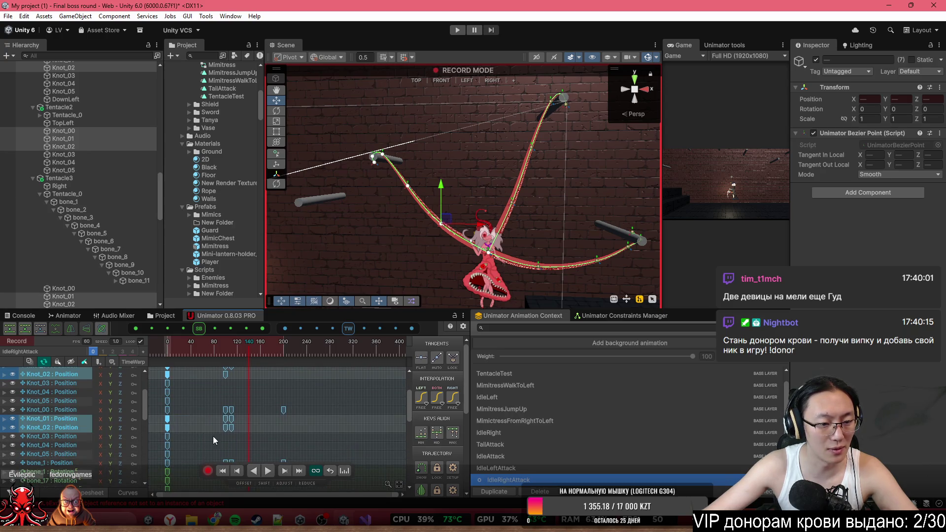
- Paste the selected frame-0 knot keys and place them at frame 102
{"action": "scroll", "coordinate": [212, 436], "scroll_direction": "down", "scroll_amount": 3}
{"action": "scroll", "coordinate": [235, 424], "scroll_direction": "down", "scroll_amount": 1}
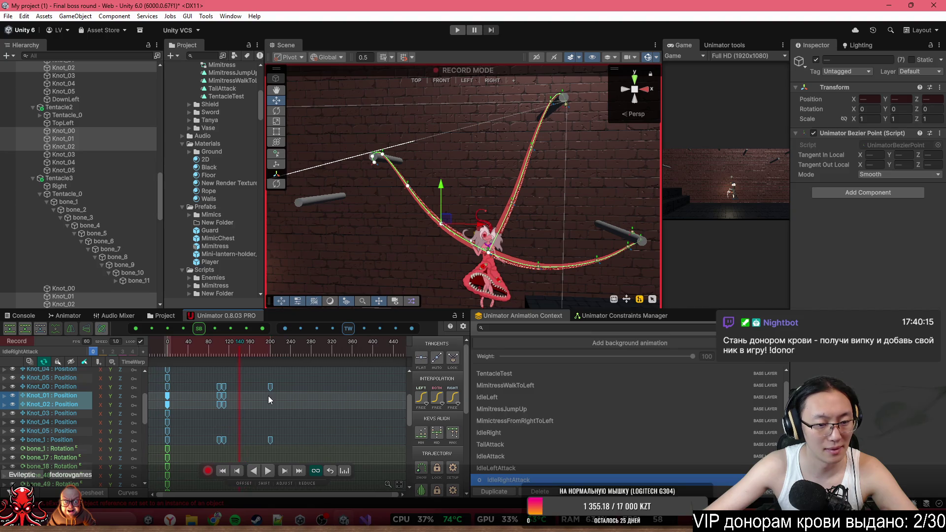
{"action": "left_click_drag", "start_coordinate": [265, 358], "coordinate": [166, 354]}
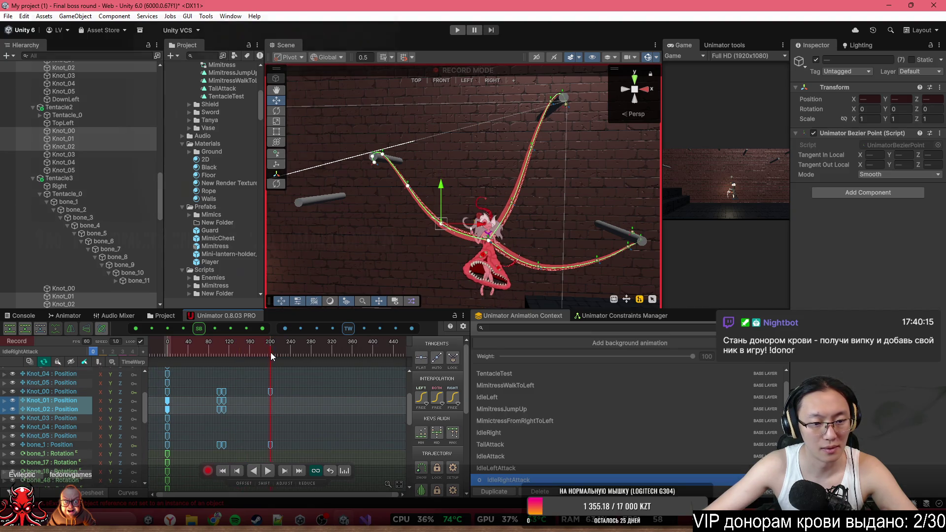
{"action": "key", "text": "ctrl+v"}
{"action": "left_click", "coordinate": [220, 405]}
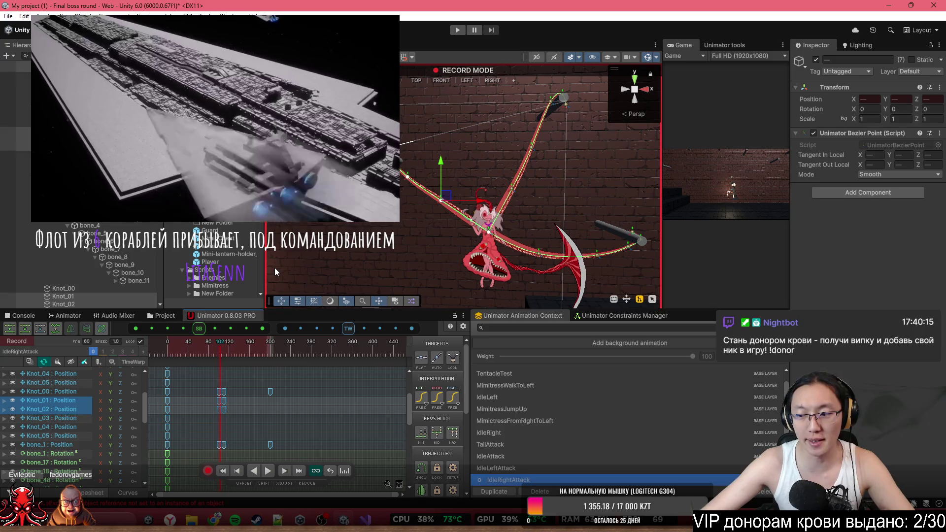
- Deselect the pasted keys, scrub back to about frame 63 and select the tentacle's Knot_01
{"action": "left_click", "coordinate": [168, 359]}
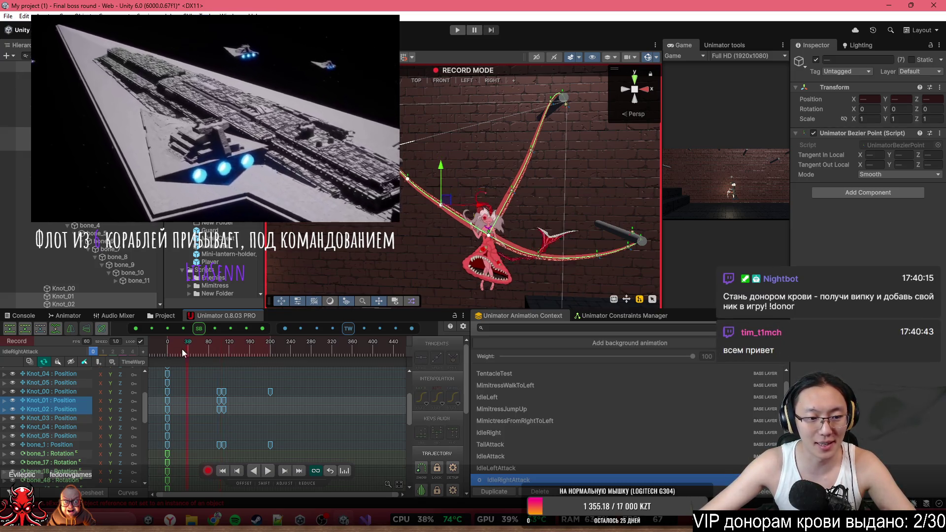
{"action": "left_click", "coordinate": [188, 344]}
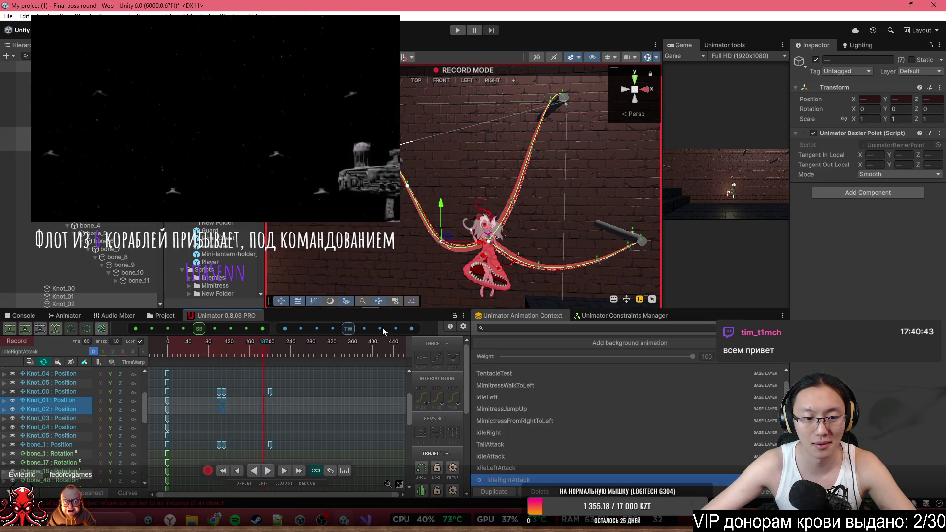
{"action": "left_click", "coordinate": [264, 403]}
{"action": "left_click", "coordinate": [441, 243]}
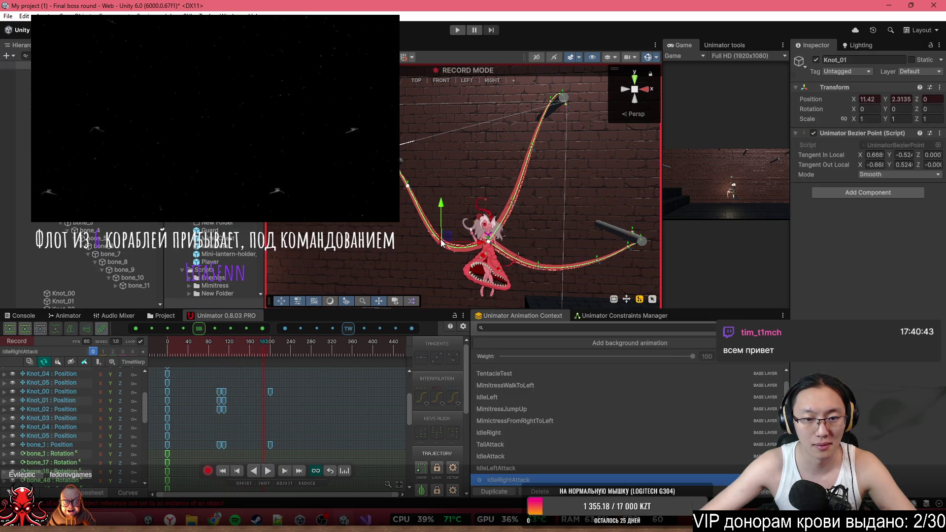
{"action": "scroll", "coordinate": [222, 449], "scroll_direction": "down", "scroll_amount": 10}
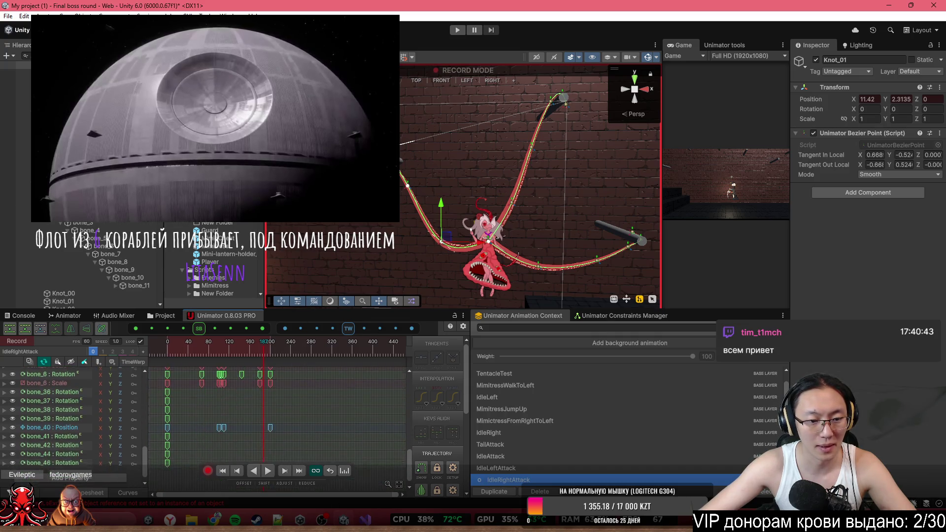
{"action": "scroll", "coordinate": [333, 459], "scroll_direction": "up", "scroll_amount": 10}
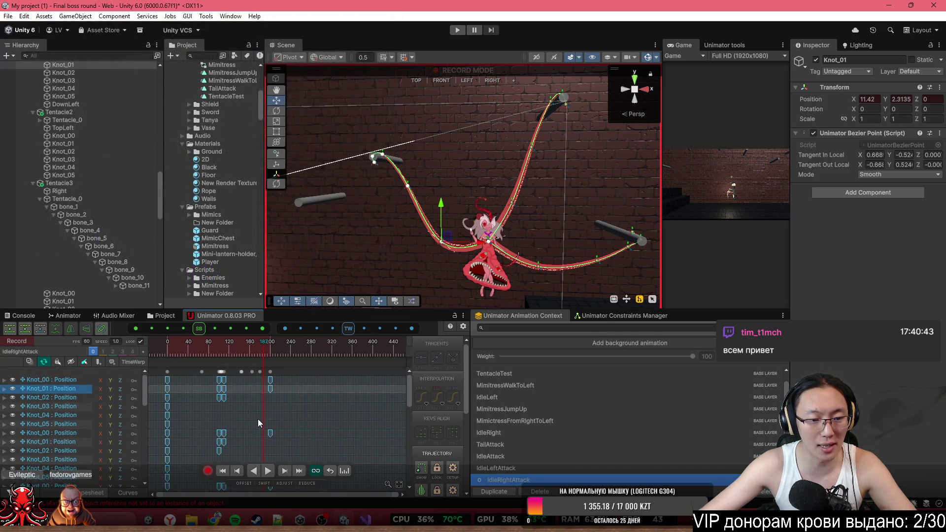
- Copy the frame-0 key on the Knot_01 row and preview the pose
{"action": "scroll", "coordinate": [251, 404], "scroll_direction": "up", "scroll_amount": 2}
{"action": "left_click_drag", "start_coordinate": [176, 386], "coordinate": [157, 386]}
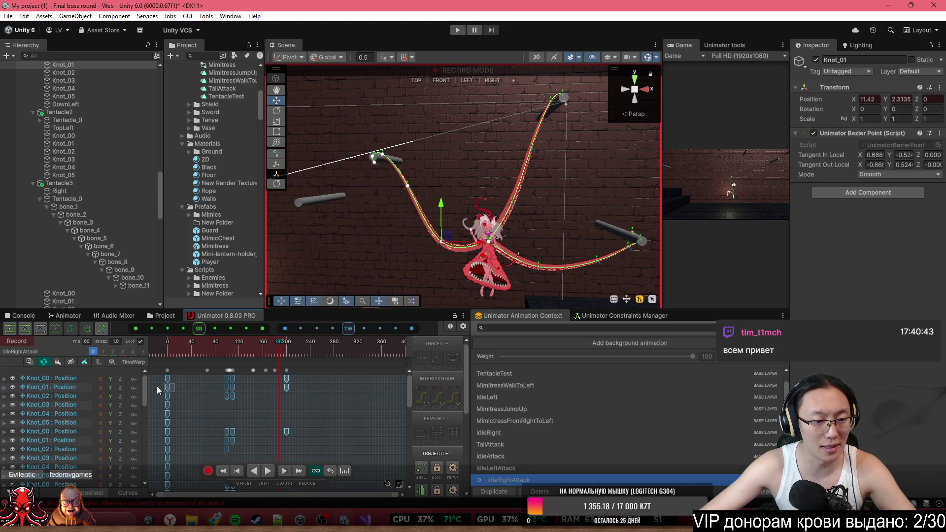
{"action": "key", "text": "ctrl+c"}
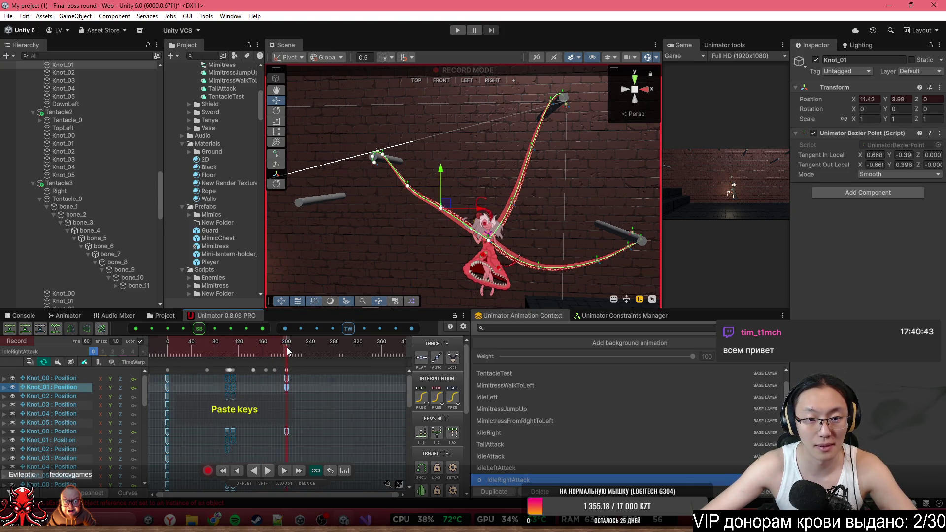
{"action": "mouse_move", "coordinate": [288, 347]}
{"action": "left_mouse_down"}
{"action": "mouse_move", "coordinate": [167, 351]}
{"action": "mouse_move", "coordinate": [295, 359]}
{"action": "left_mouse_up"}
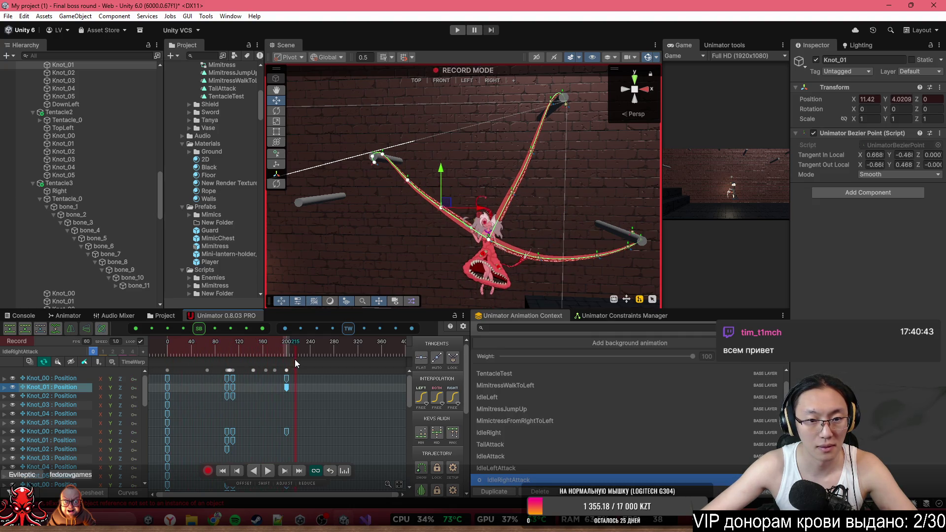
- Copy the Knot_00 and Knot_01 frame-0 keys and paste them at frame 200
{"action": "left_click_drag", "start_coordinate": [158, 380], "coordinate": [193, 392]}
{"action": "scroll", "coordinate": [248, 376], "scroll_direction": "down", "scroll_amount": 1}
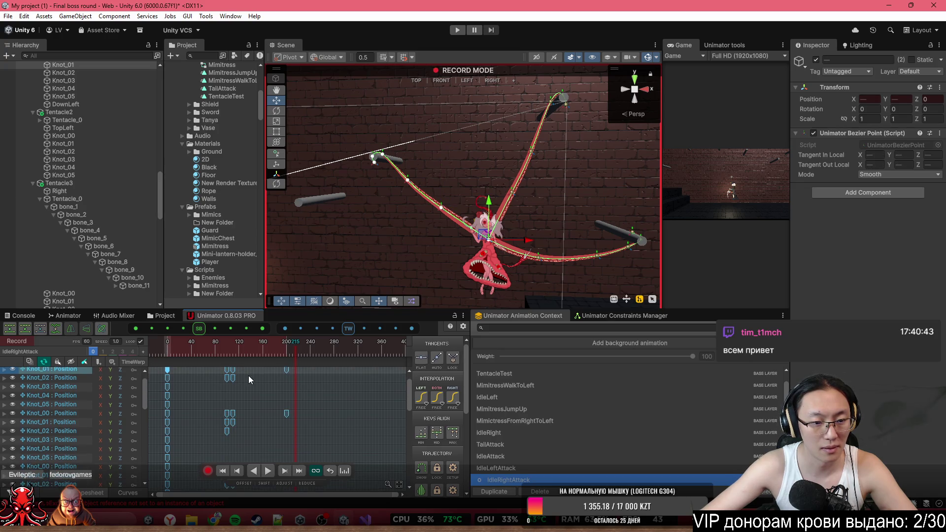
{"action": "left_click_drag", "start_coordinate": [192, 427], "coordinate": [159, 412]}
{"action": "key", "text": "ctrl+c"}
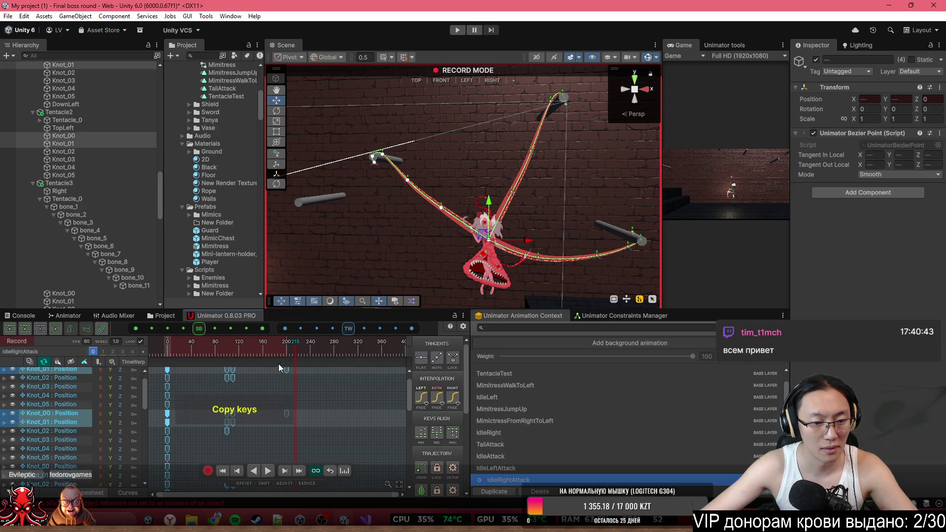
{"action": "left_click", "coordinate": [285, 353]}
{"action": "left_click_drag", "start_coordinate": [283, 351], "coordinate": [288, 350]}
{"action": "key", "text": "ctrl+v"}
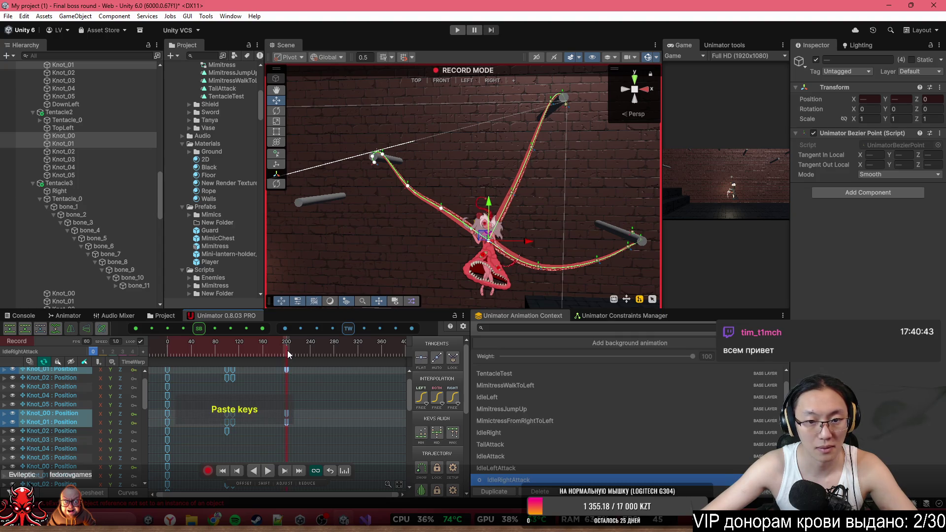
- Paste the Knot_02 start pose at frame 200, copy lower Knot_01/Knot_02 keys, and play the preview
{"action": "left_click", "coordinate": [184, 382]}
{"action": "key", "text": "ctrl+v"}
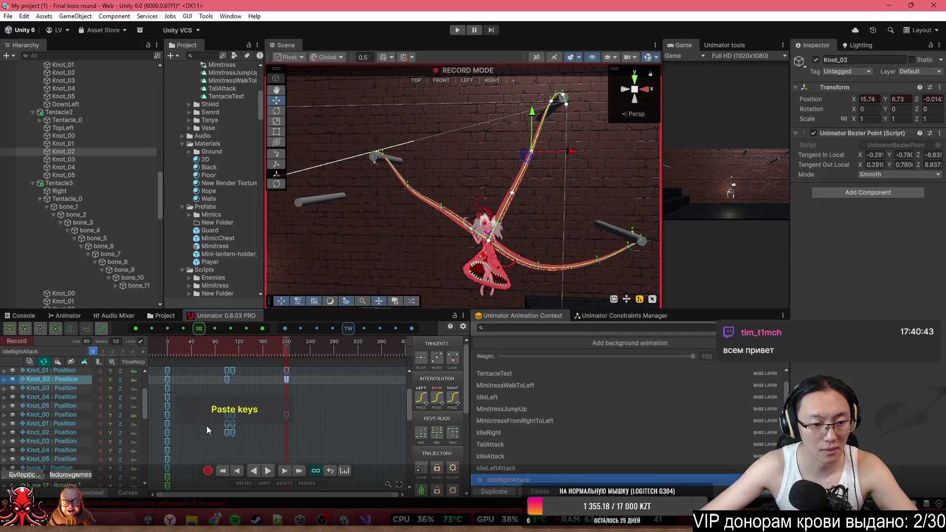
{"action": "left_click_drag", "start_coordinate": [188, 429], "coordinate": [167, 427]}
{"action": "key", "text": "ctrl+c"}
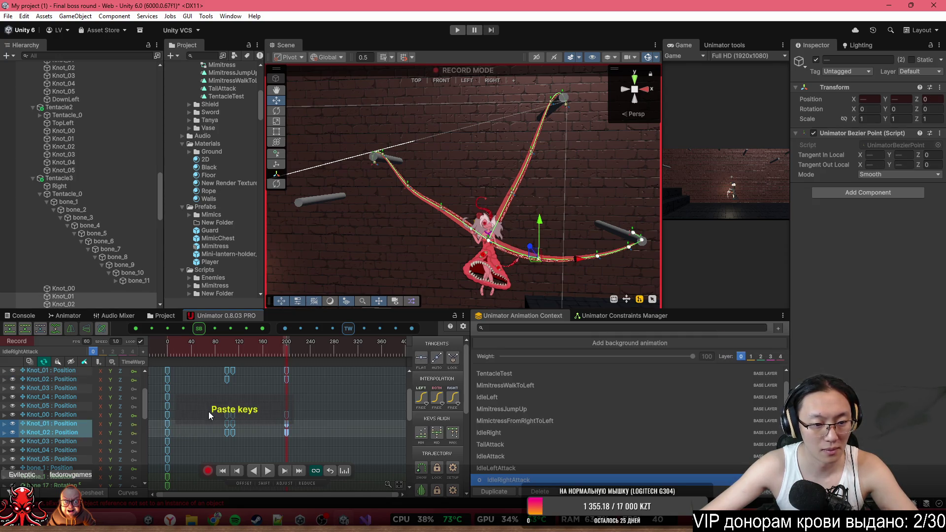
{"action": "left_click", "coordinate": [163, 415]}
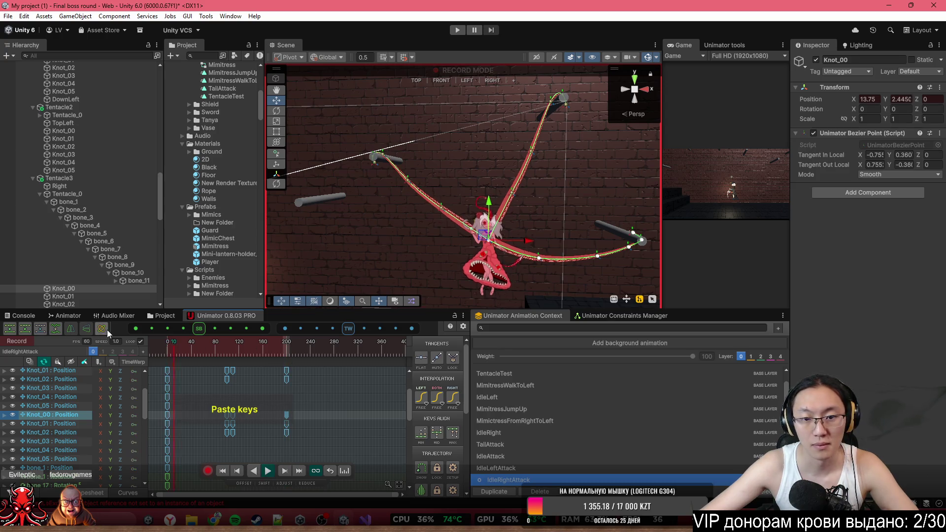
{"action": "left_click", "coordinate": [157, 343]}
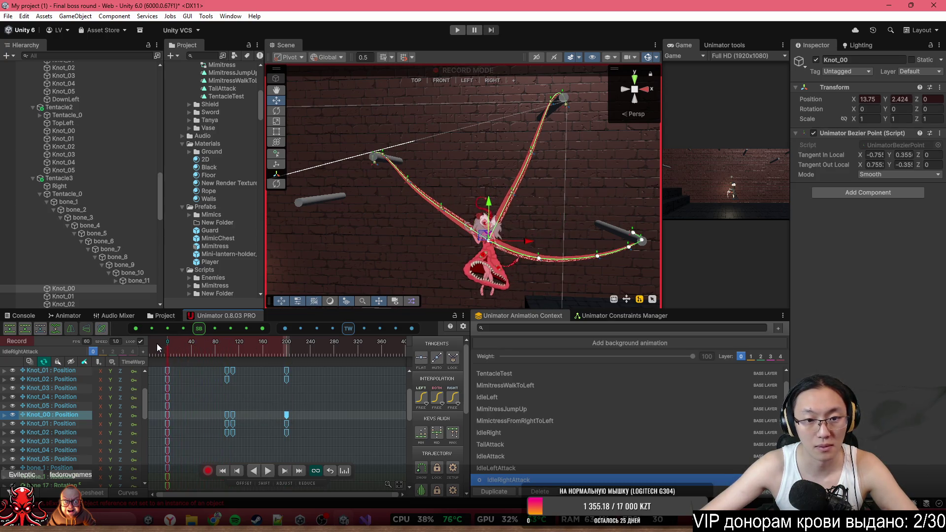
{"action": "key", "text": "space"}
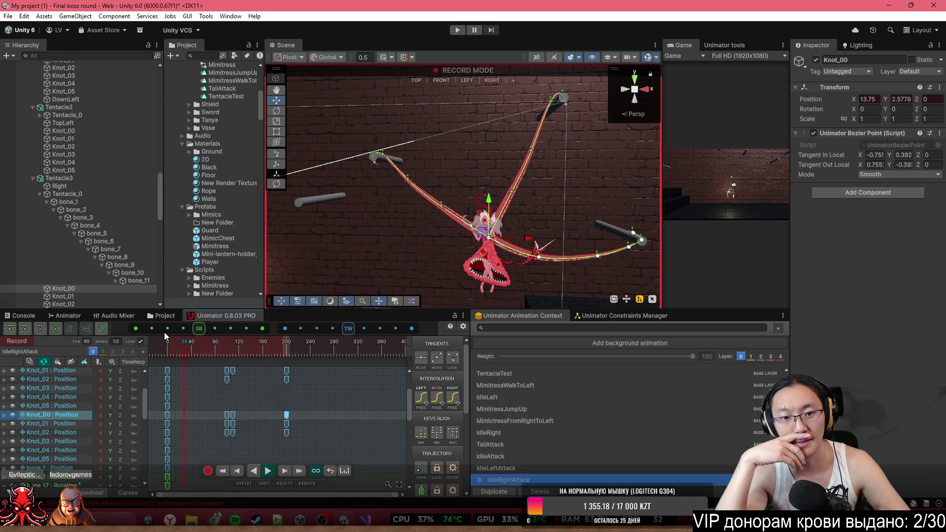
- Copy Knot_02's frame-0 key, paste it at frame 200, then return the playhead to frame 0
{"action": "left_click", "coordinate": [406, 178]}
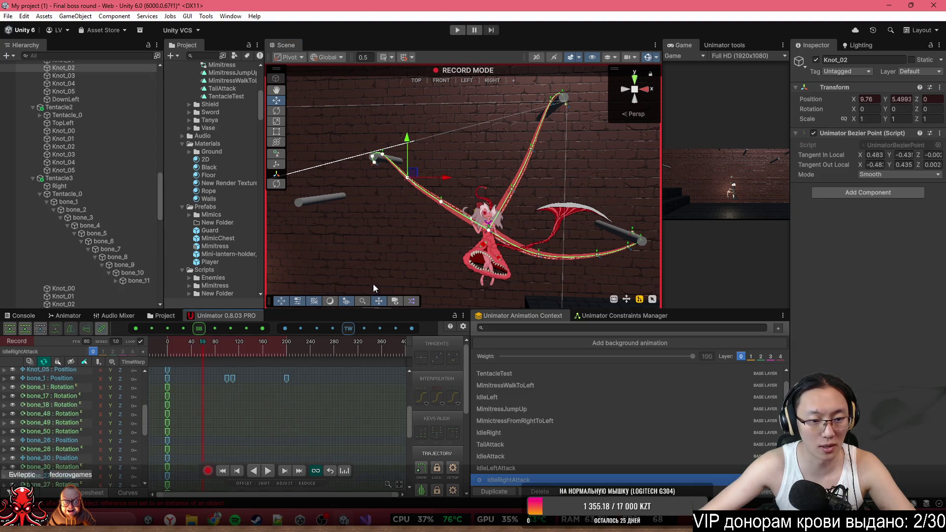
{"action": "scroll", "coordinate": [371, 475], "scroll_direction": "up", "scroll_amount": 2}
{"action": "left_click", "coordinate": [165, 397]}
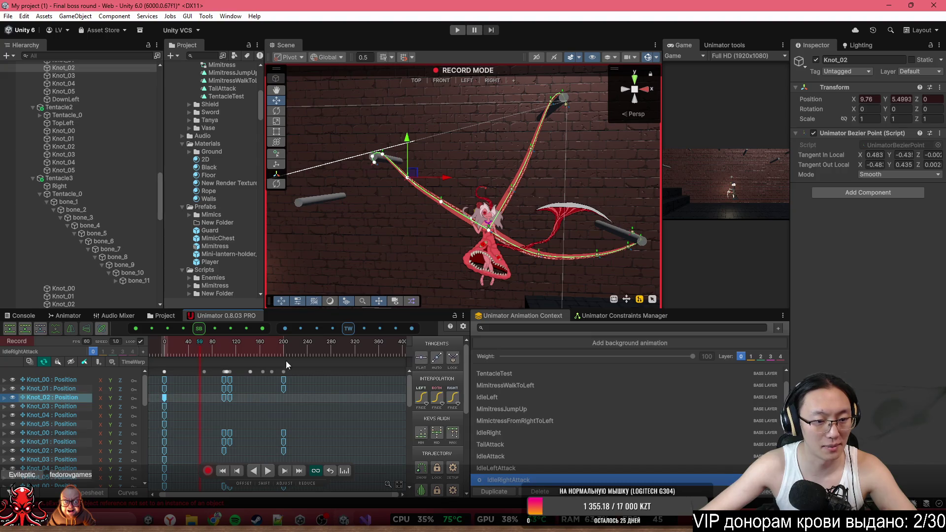
{"action": "key", "text": "ctrl+c"}
{"action": "left_click_drag", "start_coordinate": [281, 346], "coordinate": [279, 344]}
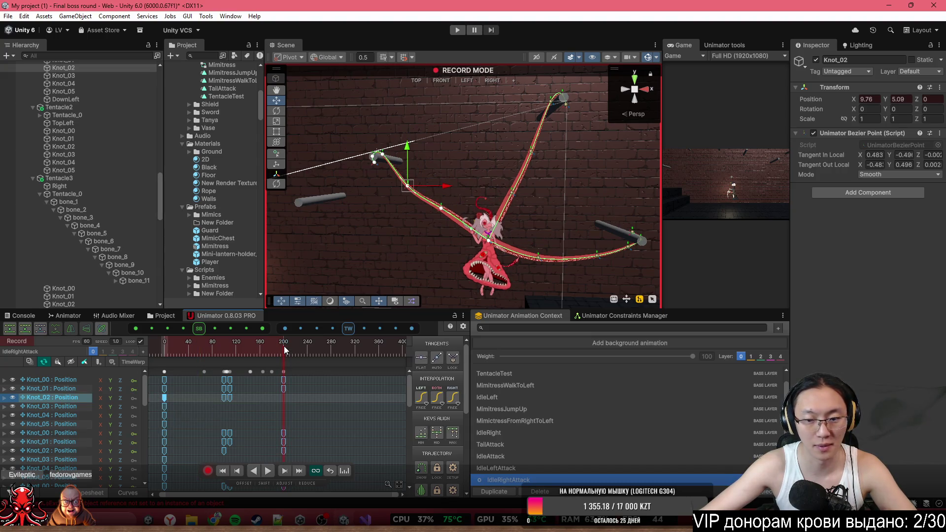
{"action": "key", "text": "ctrl+v"}
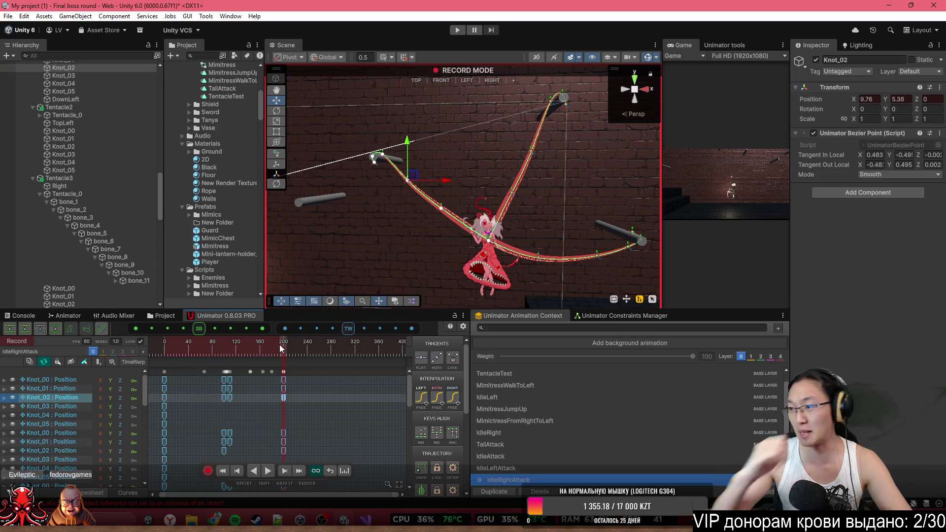
{"action": "left_click_drag", "start_coordinate": [178, 351], "coordinate": [149, 348]}
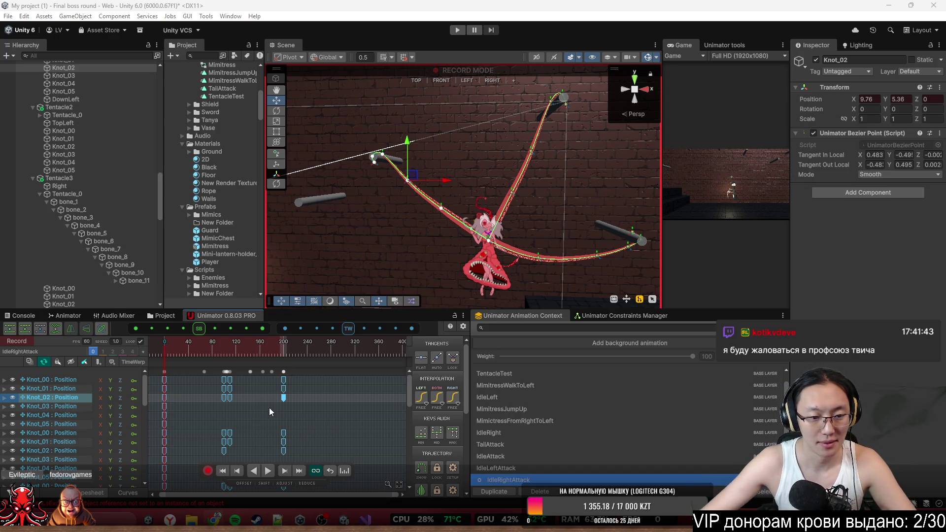
- Play the preview, then add a Knot_02 position key and slide it beside the mid-clip keys
{"action": "scroll", "coordinate": [269, 412], "scroll_direction": "down", "scroll_amount": 1}
{"action": "left_click", "coordinate": [149, 311]}
{"action": "key", "text": "space"}
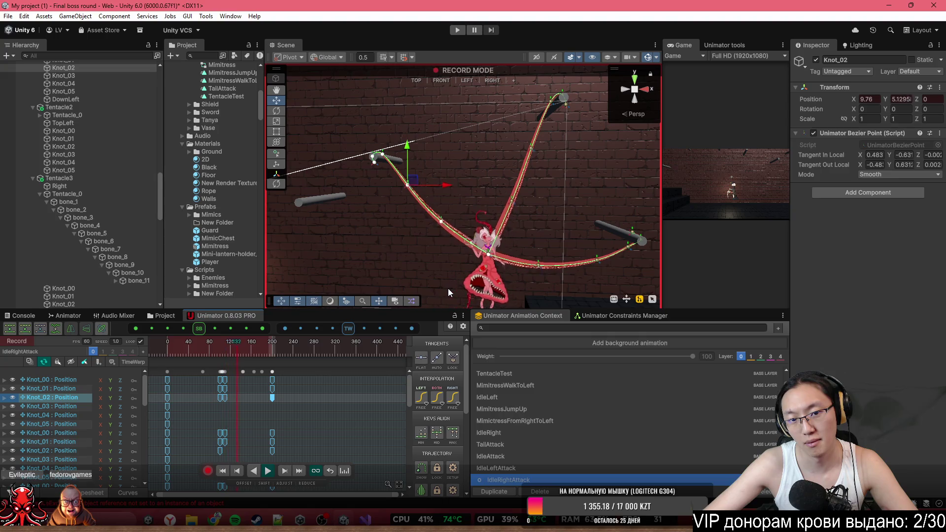
{"action": "left_click_drag", "start_coordinate": [532, 162], "coordinate": [535, 135]}
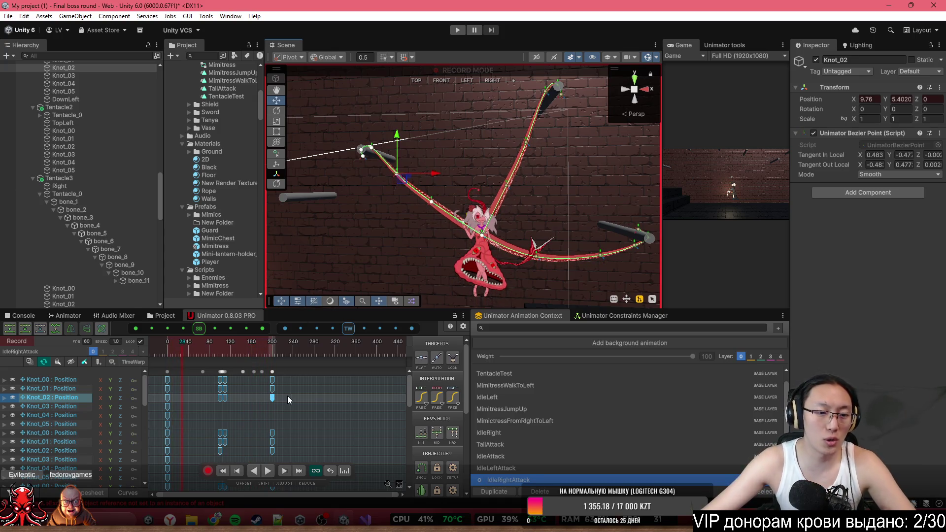
{"action": "double_click", "coordinate": [243, 398]}
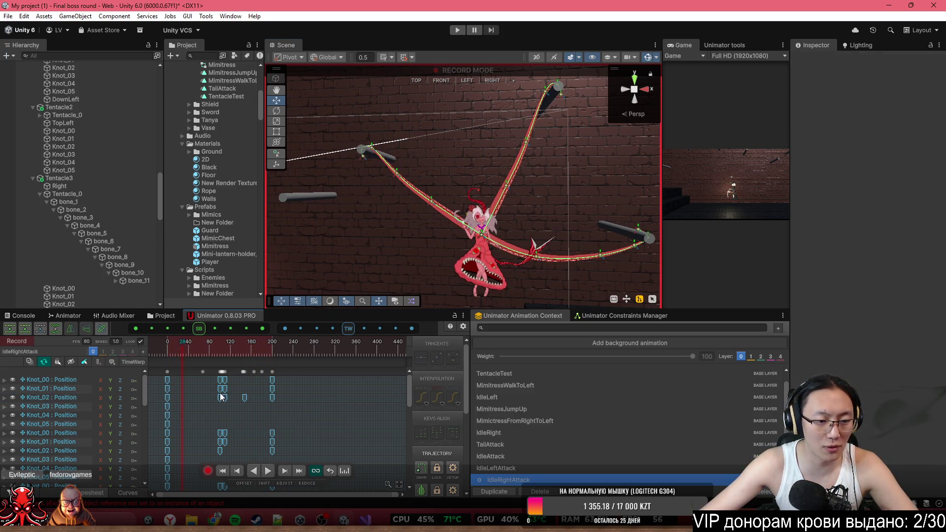
{"action": "left_click_drag", "start_coordinate": [244, 392], "coordinate": [213, 386]}
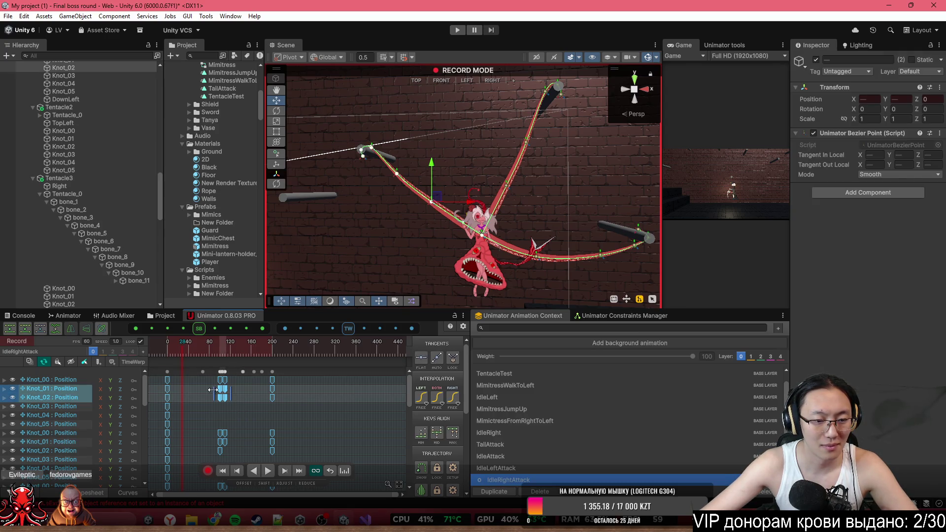
{"action": "left_click", "coordinate": [238, 393]}
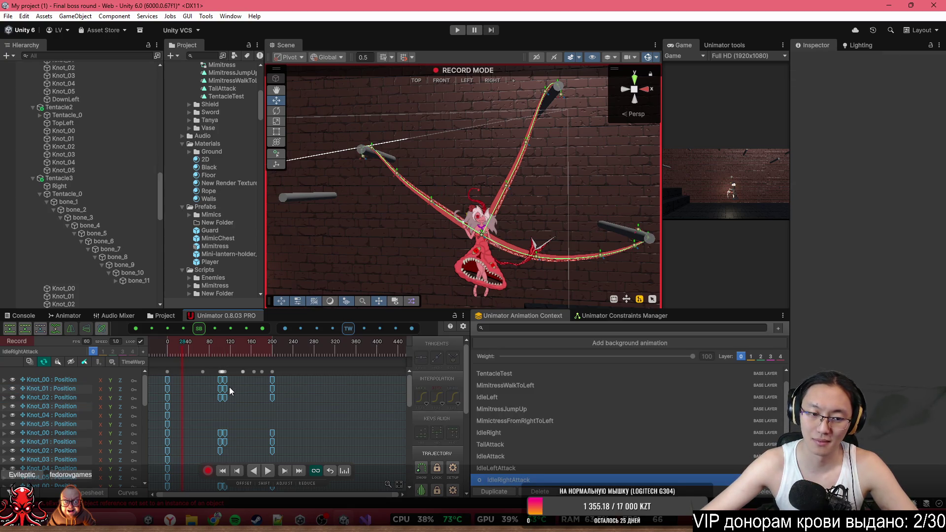
- Fit all keys into view and marquee-select the Knot_00–02 keys around frame 110
{"action": "scroll", "coordinate": [229, 386], "scroll_direction": "up", "scroll_amount": 4}
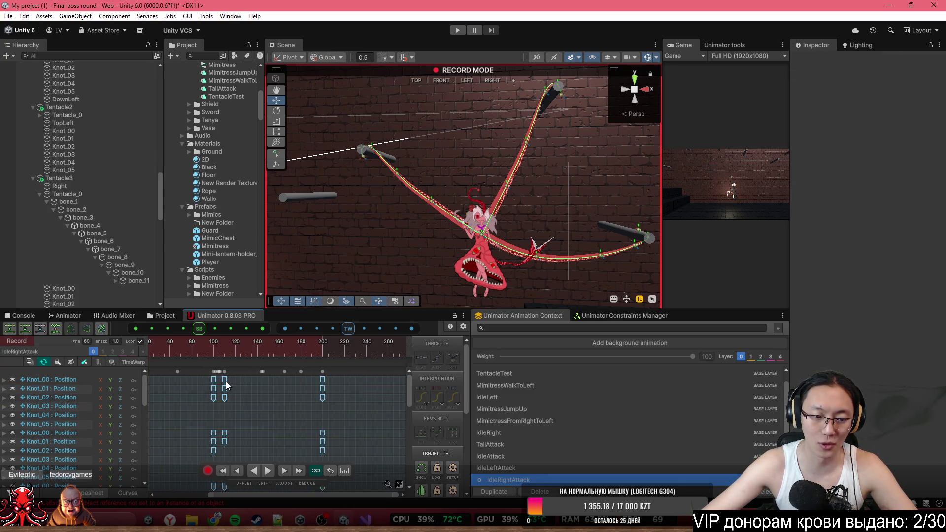
{"action": "key", "text": "f"}
{"action": "left_click_drag", "start_coordinate": [271, 380], "coordinate": [270, 370]}
{"action": "left_click_drag", "start_coordinate": [276, 424], "coordinate": [283, 426]}
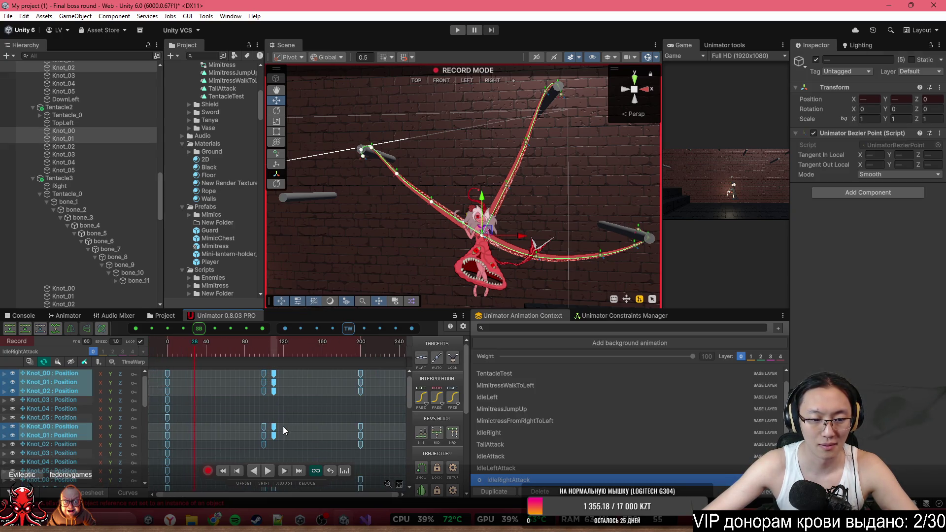
{"action": "key", "text": "f"}
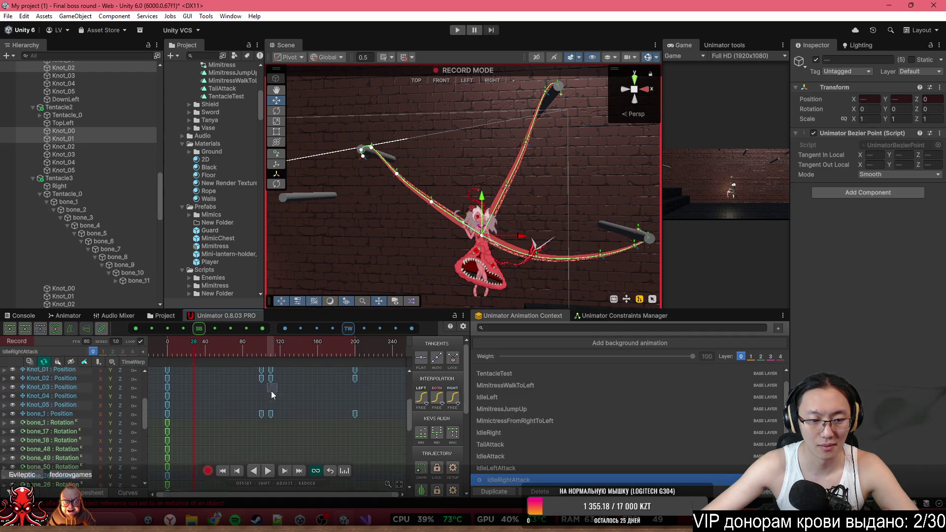
{"action": "scroll", "coordinate": [281, 414], "scroll_direction": "up", "scroll_amount": 2}
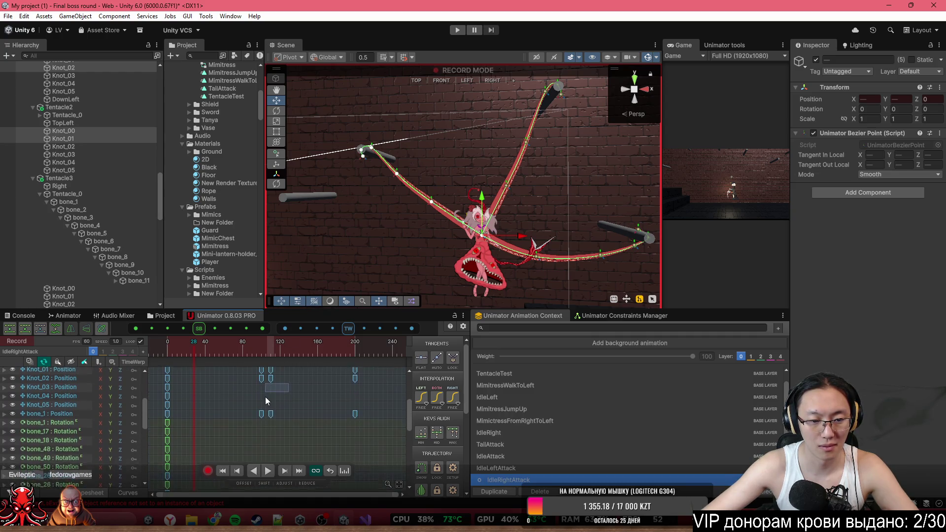
{"action": "left_click", "coordinate": [271, 403]}
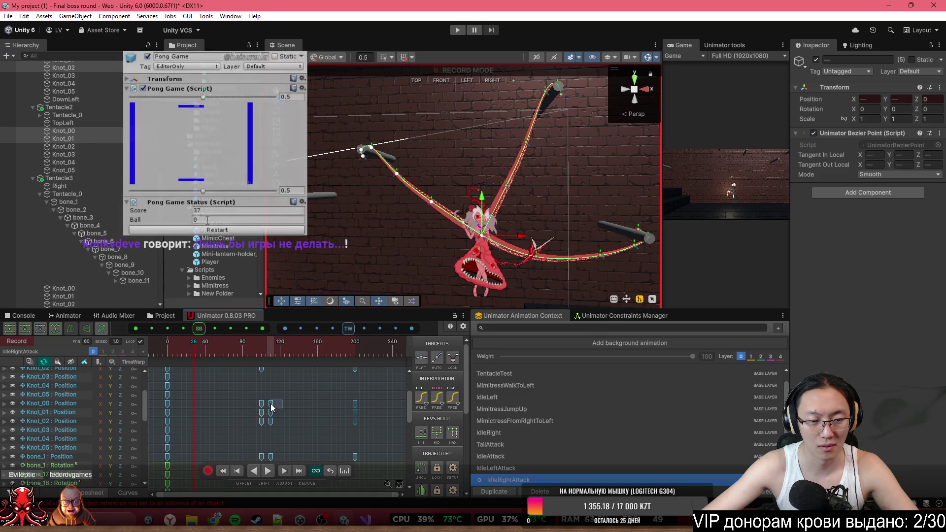
- Clear the selection and marquee-select the Knot_00–02 keys near frame 116
{"action": "left_click", "coordinate": [270, 416]}
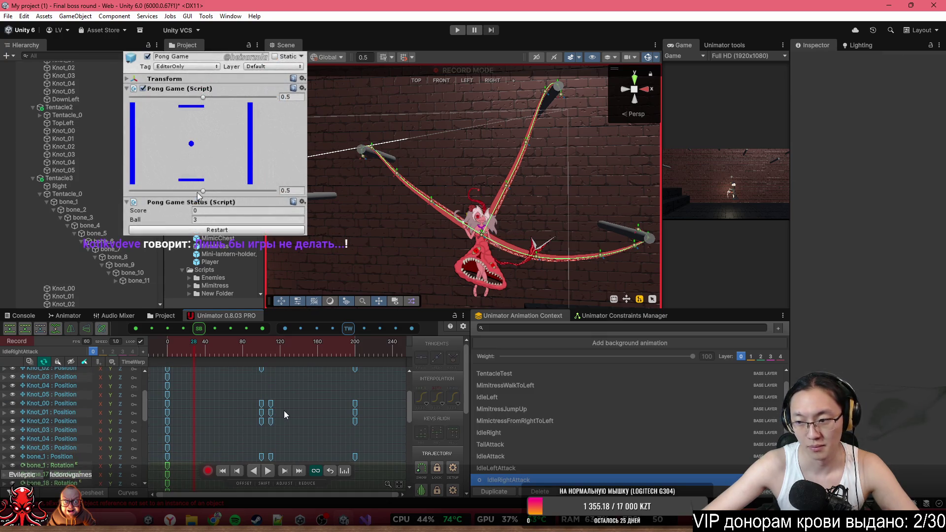
{"action": "scroll", "coordinate": [295, 430], "scroll_direction": "down", "scroll_amount": 3}
{"action": "mouse_move", "coordinate": [279, 410]}
{"action": "left_mouse_down"}
{"action": "mouse_move", "coordinate": [306, 387]}
{"action": "mouse_move", "coordinate": [309, 419]}
{"action": "mouse_move", "coordinate": [306, 409]}
{"action": "mouse_move", "coordinate": [290, 448]}
{"action": "mouse_move", "coordinate": [269, 449]}
{"action": "left_mouse_up"}
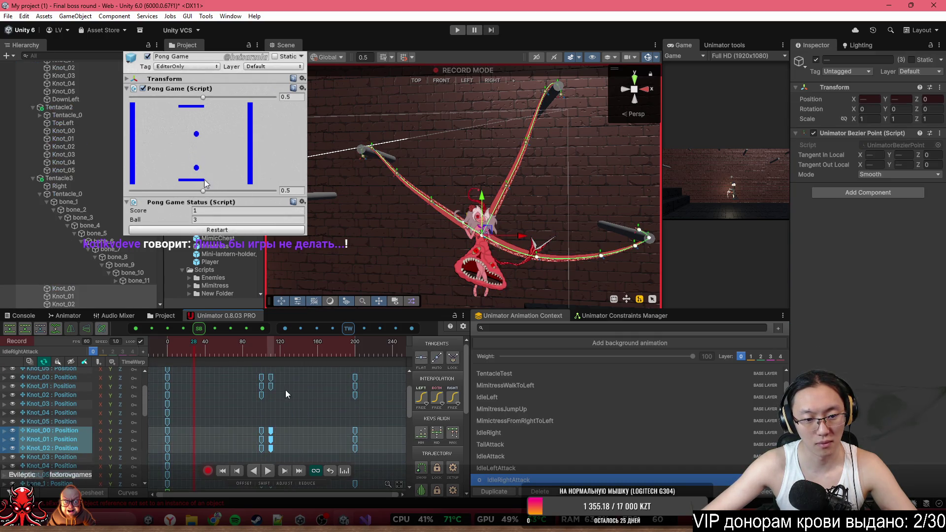
{"action": "scroll", "coordinate": [285, 390], "scroll_direction": "down", "scroll_amount": 1}
{"action": "scroll", "coordinate": [297, 387], "scroll_direction": "up", "scroll_amount": 1}
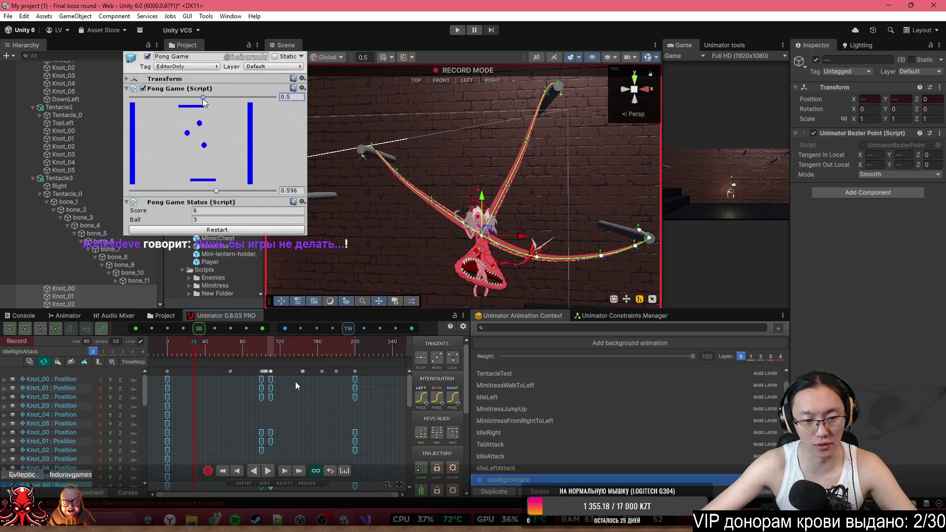
{"action": "left_click_drag", "start_coordinate": [294, 377], "coordinate": [269, 446]}
{"action": "scroll", "coordinate": [301, 445], "scroll_direction": "down", "scroll_amount": 3}
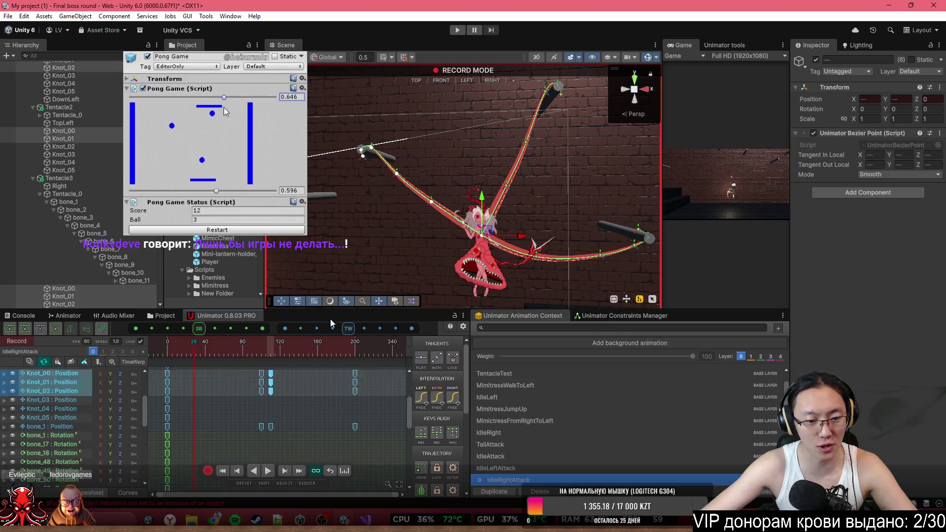
{"action": "scroll", "coordinate": [327, 395], "scroll_direction": "up", "scroll_amount": 3}
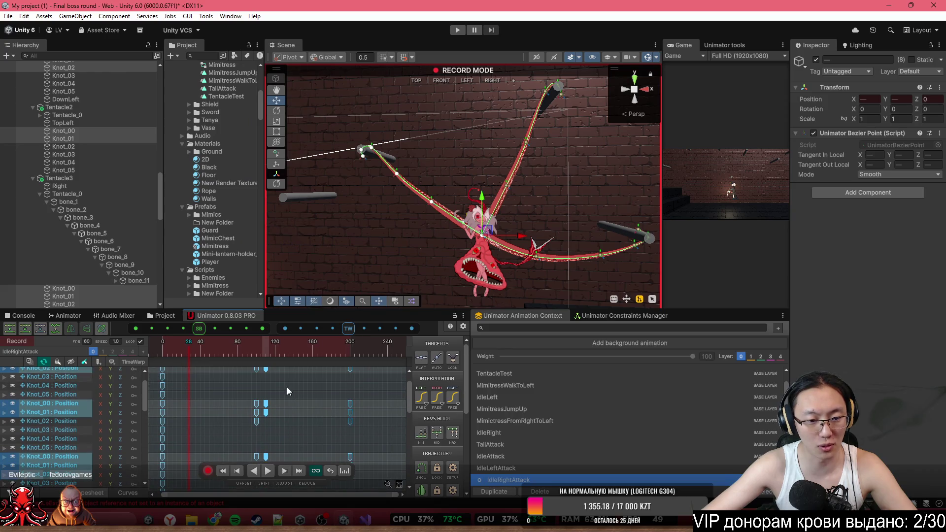
- Move the Knot_00–02 mid-clip keys from frame 116 to about frame 127
{"action": "left_click_drag", "start_coordinate": [270, 392], "coordinate": [288, 393]}
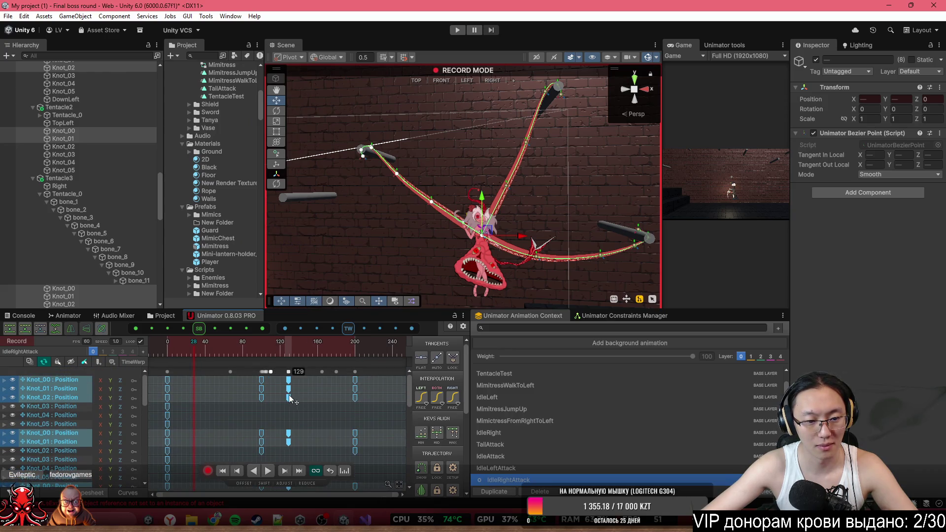
{"action": "left_click", "coordinate": [182, 350]}
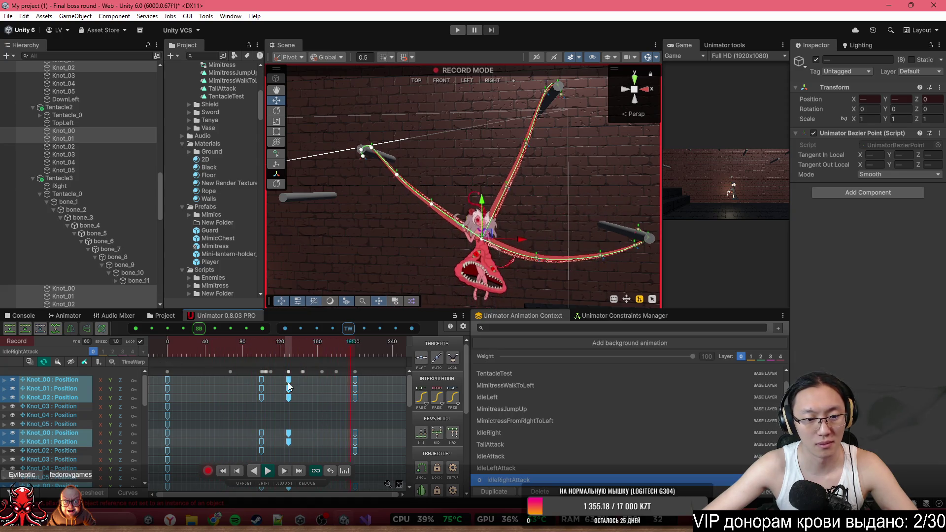
{"action": "left_click_drag", "start_coordinate": [289, 372], "coordinate": [278, 373]}
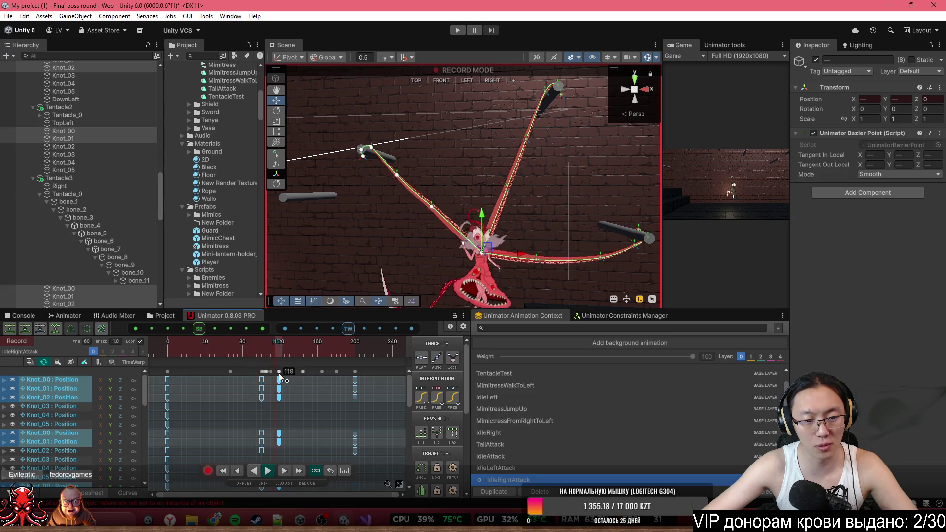
{"action": "left_click", "coordinate": [224, 347]}
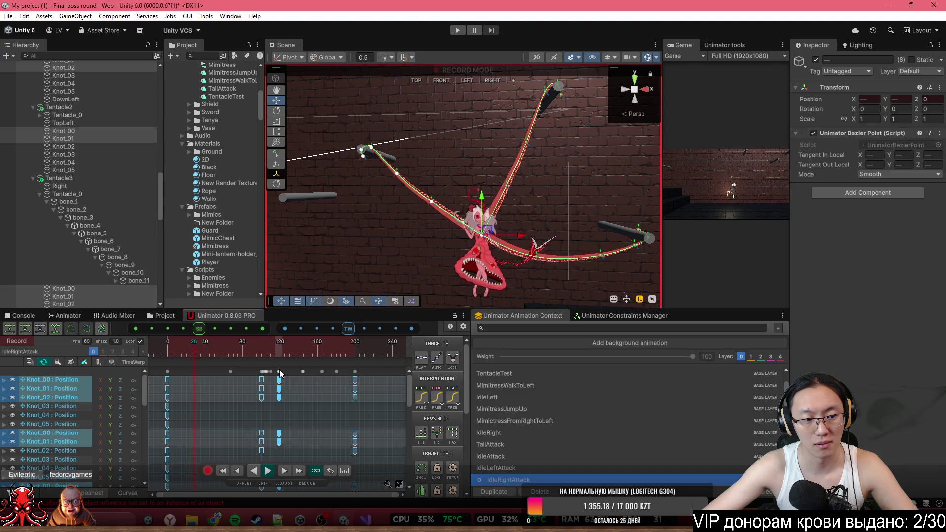
{"action": "left_click_drag", "start_coordinate": [283, 368], "coordinate": [292, 372]}
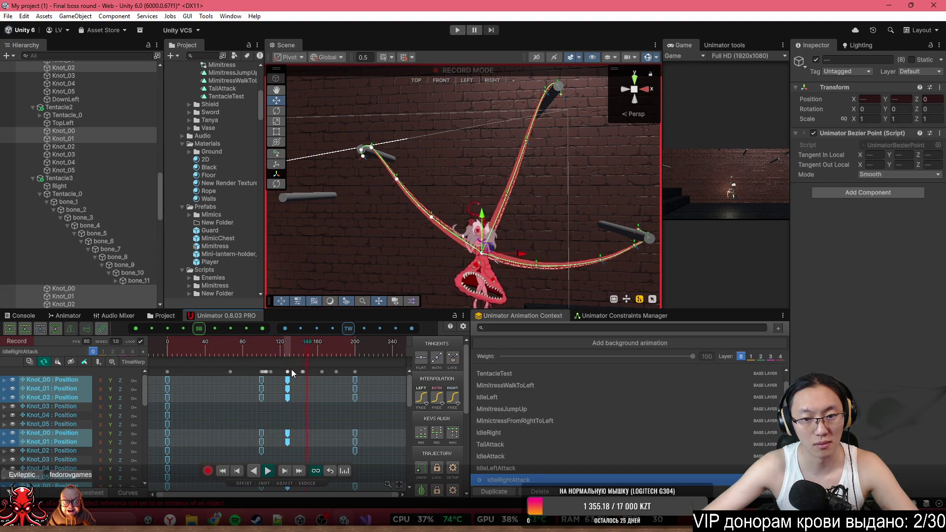
{"action": "left_click", "coordinate": [309, 391]}
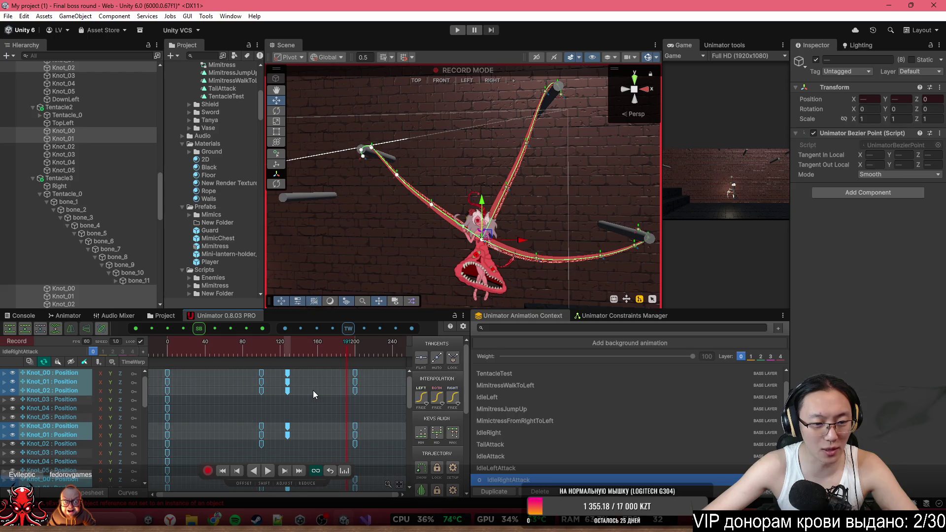
- Select the Knot_00 key alone and drag it back to about frame 111, then frame all keys
{"action": "left_click", "coordinate": [288, 373]}
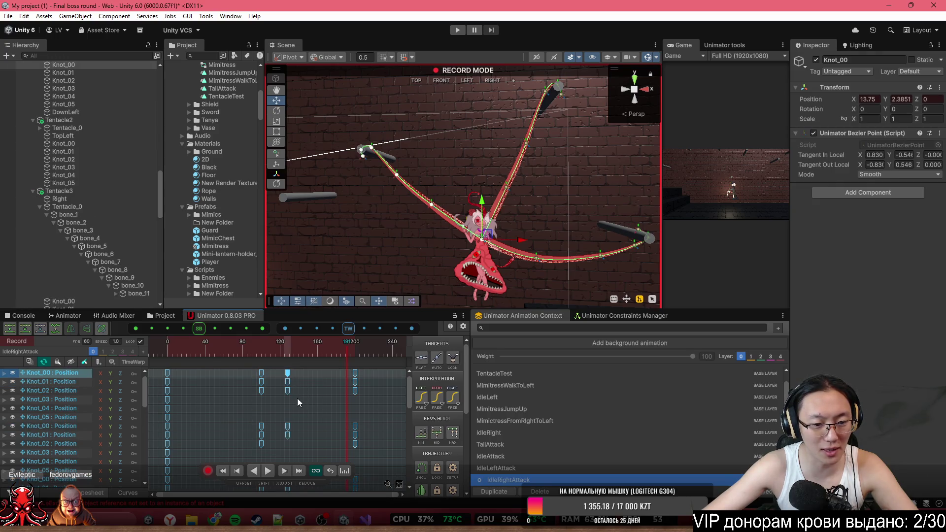
{"action": "left_click", "coordinate": [287, 426], "text": "shift"}
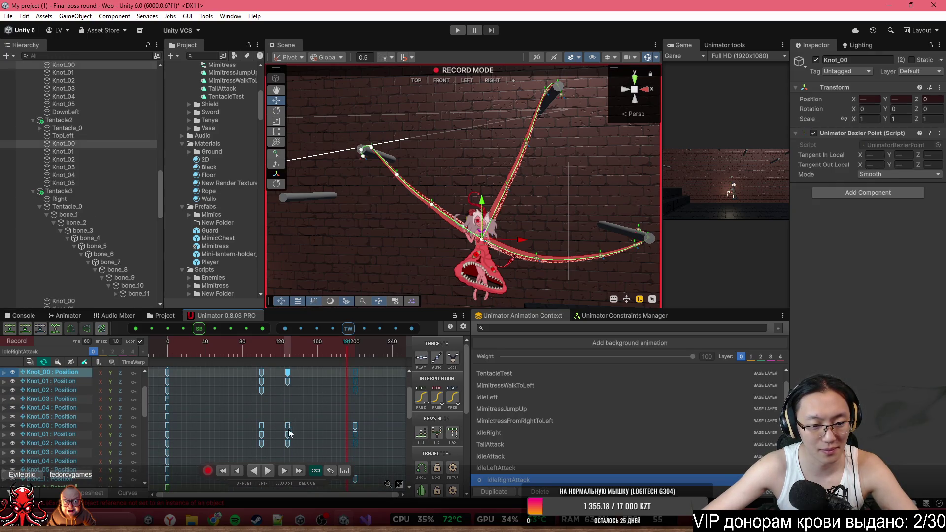
{"action": "left_click", "coordinate": [288, 433]}
{"action": "left_click", "coordinate": [289, 425]}
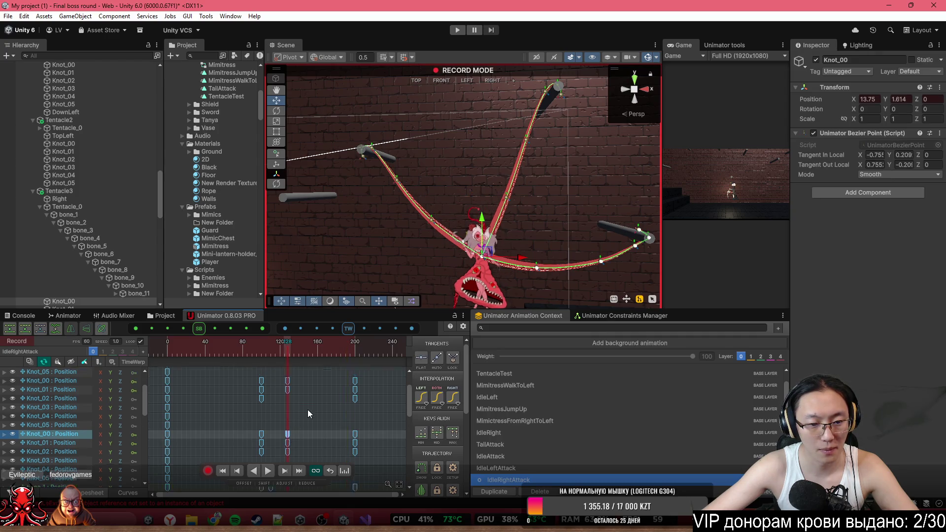
{"action": "mouse_move", "coordinate": [271, 392]}
{"action": "left_mouse_down"}
{"action": "mouse_move", "coordinate": [311, 398]}
{"action": "mouse_move", "coordinate": [277, 378]}
{"action": "left_mouse_up"}
{"action": "scroll", "coordinate": [266, 418], "scroll_direction": "up", "scroll_amount": 5}
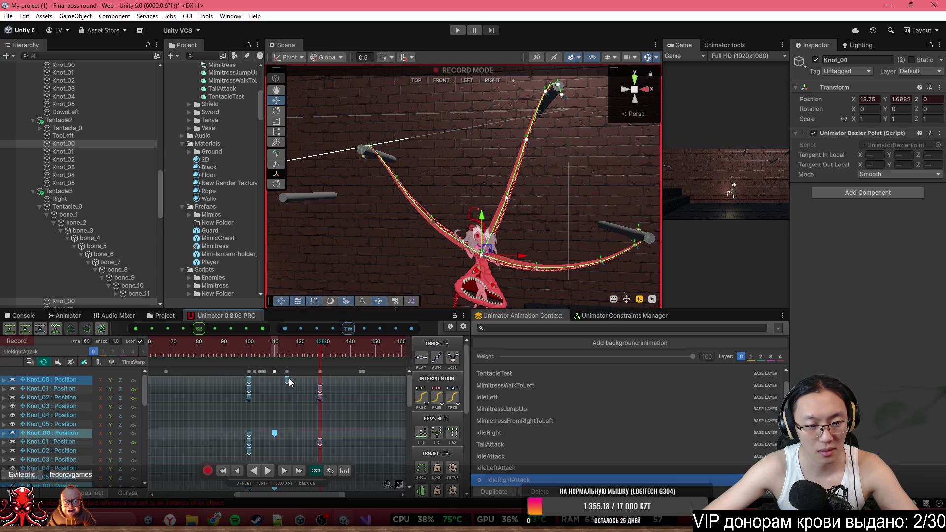
{"action": "left_click", "coordinate": [288, 380]}
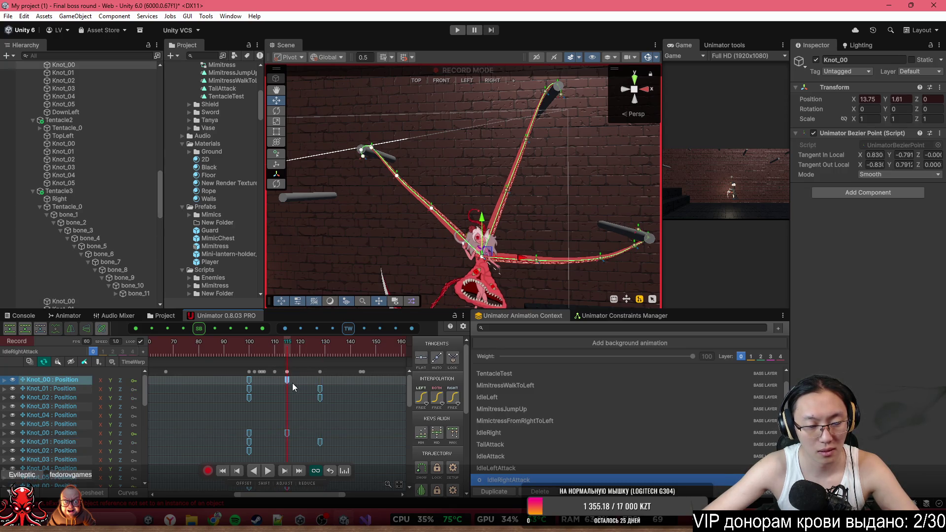
{"action": "mouse_move", "coordinate": [287, 380]}
{"action": "left_mouse_down"}
{"action": "mouse_move", "coordinate": [152, 353]}
{"action": "mouse_move", "coordinate": [223, 344]}
{"action": "left_mouse_up"}
{"action": "key", "text": "a"}
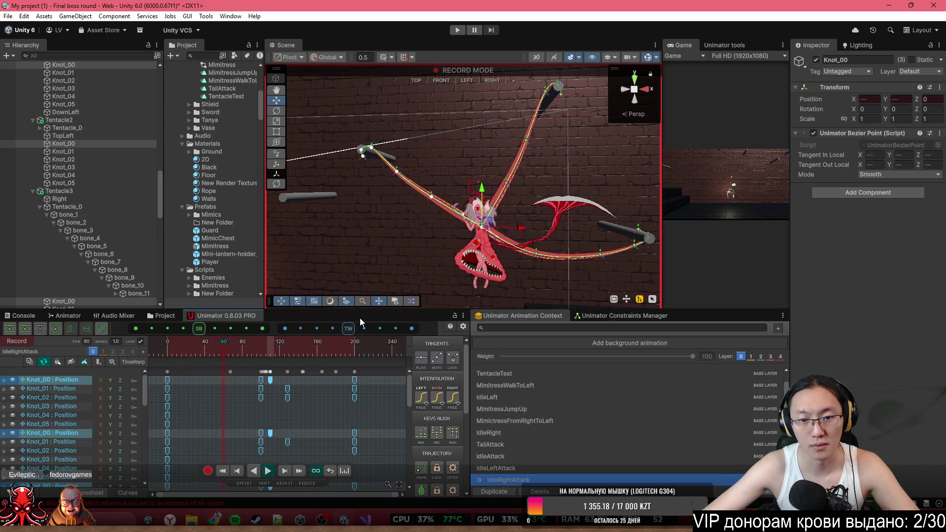
- Play IdleRightAttack, shift the Knot_01 and Knot_02 keys from ~128 to frame 120, and tilt the view
{"action": "key", "text": "space"}
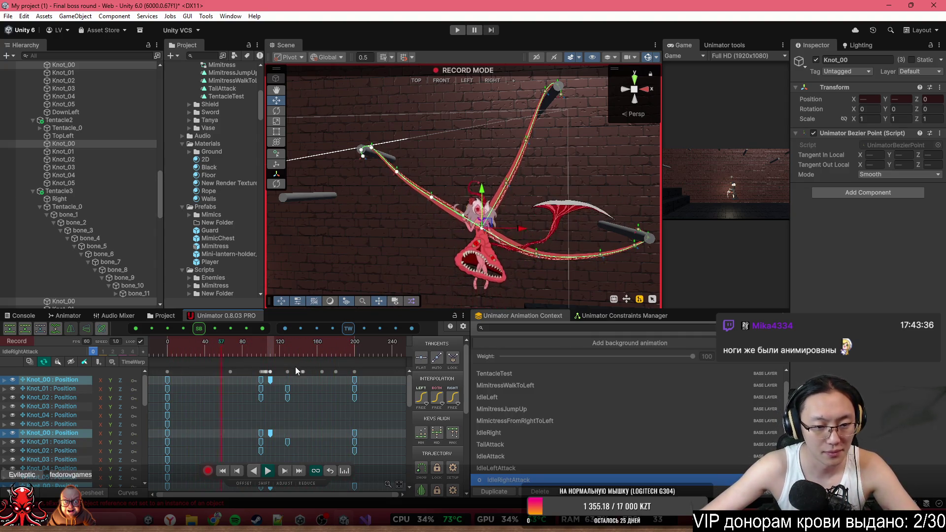
{"action": "left_click_drag", "start_coordinate": [288, 371], "coordinate": [277, 373]}
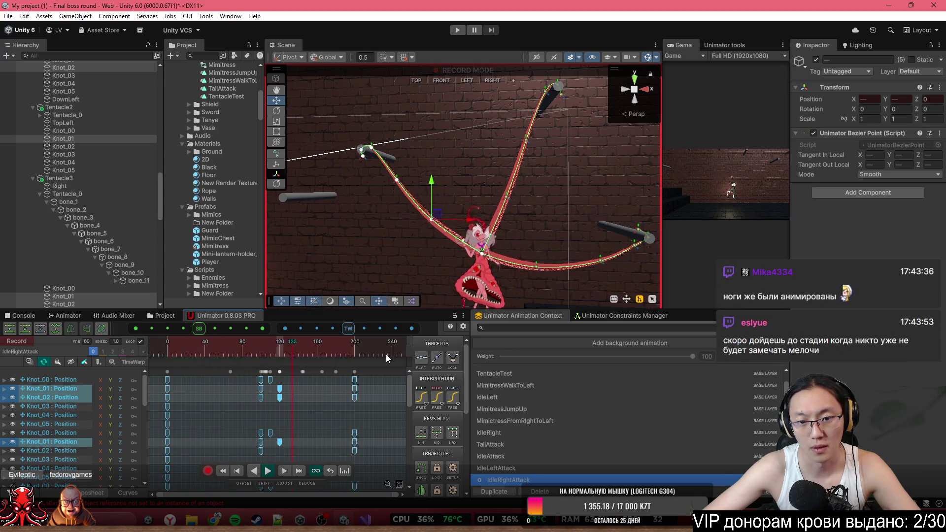
{"action": "left_click_drag", "start_coordinate": [559, 192], "coordinate": [568, 205]}
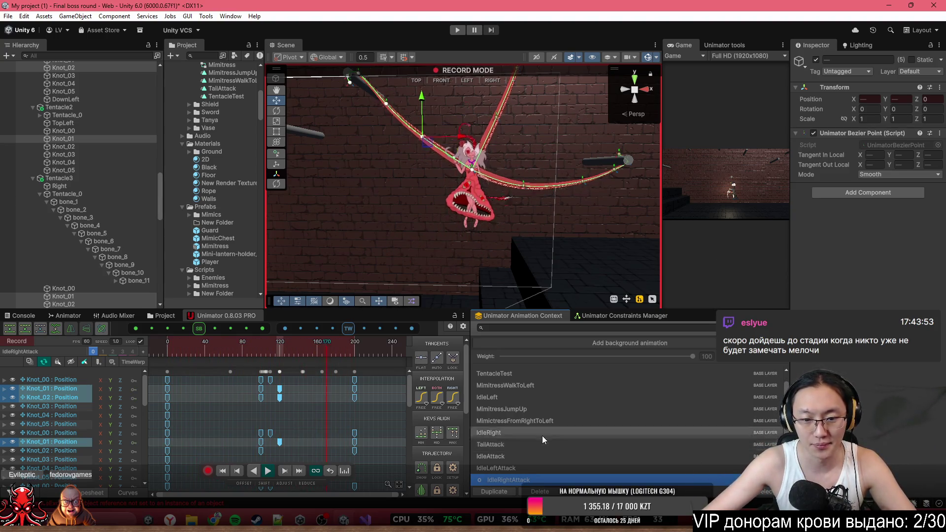
- Switch the Unimator Animation Context from IdleRight to the IdleAttack clip
{"action": "left_click", "coordinate": [542, 438]}
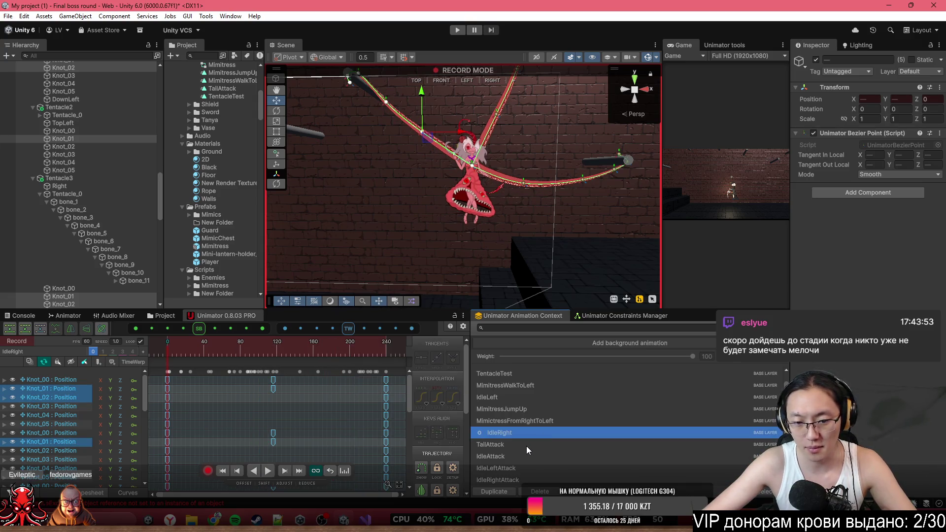
{"action": "scroll", "coordinate": [279, 415], "scroll_direction": "down", "scroll_amount": 3}
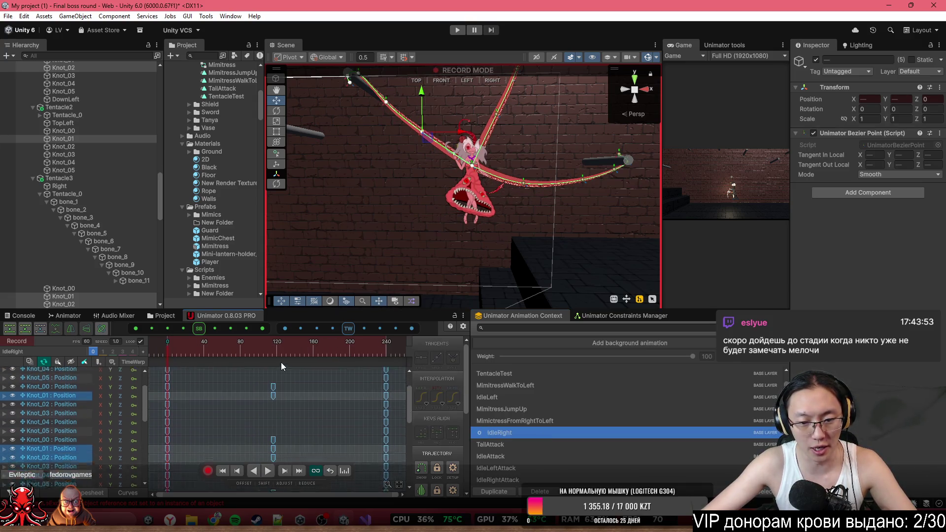
{"action": "scroll", "coordinate": [281, 374], "scroll_direction": "down", "scroll_amount": 2}
{"action": "left_click", "coordinate": [504, 457]}
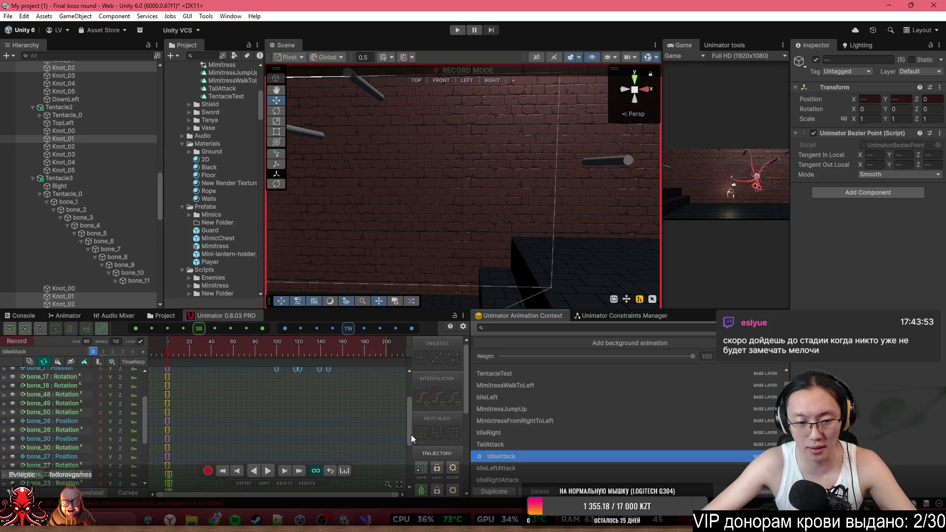
{"action": "scroll", "coordinate": [314, 404], "scroll_direction": "down", "scroll_amount": 3}
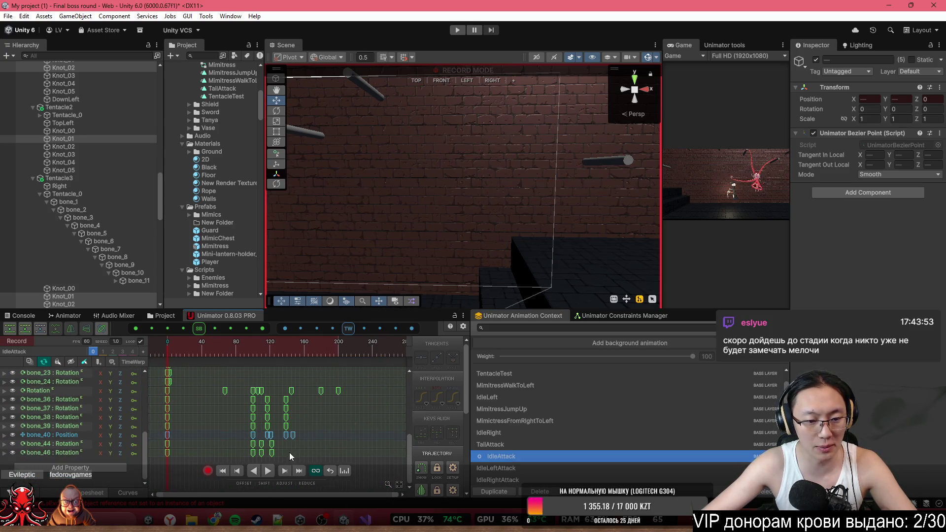
- Copy the bone_44, bone_46 and bone_36–39 rotation keys, then return to IdleRightAttack
{"action": "left_click_drag", "start_coordinate": [293, 452], "coordinate": [158, 445]}
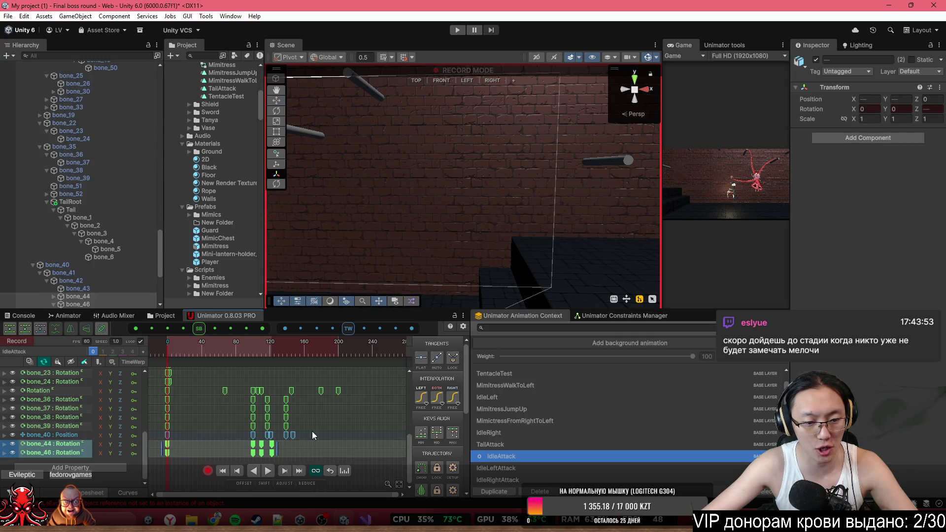
{"action": "left_click_drag", "start_coordinate": [308, 425], "coordinate": [158, 400]}
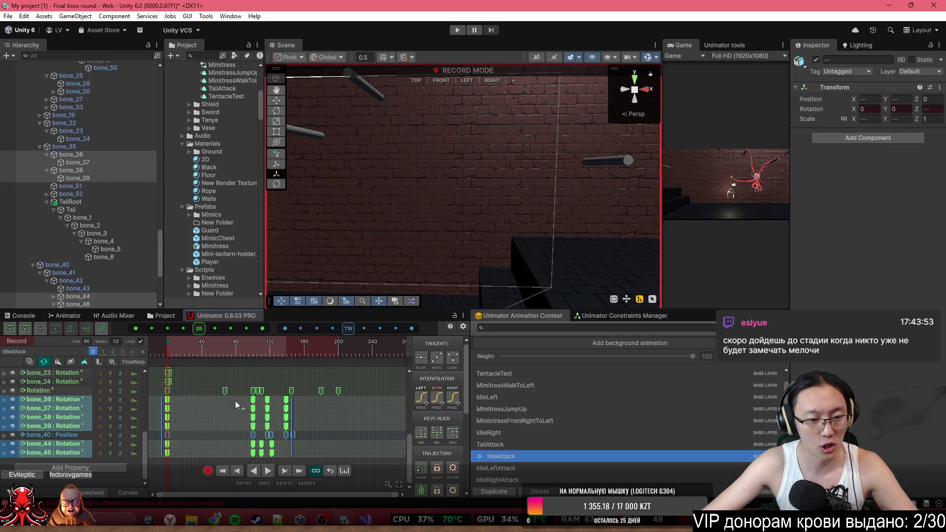
{"action": "key", "text": "ctrl+c"}
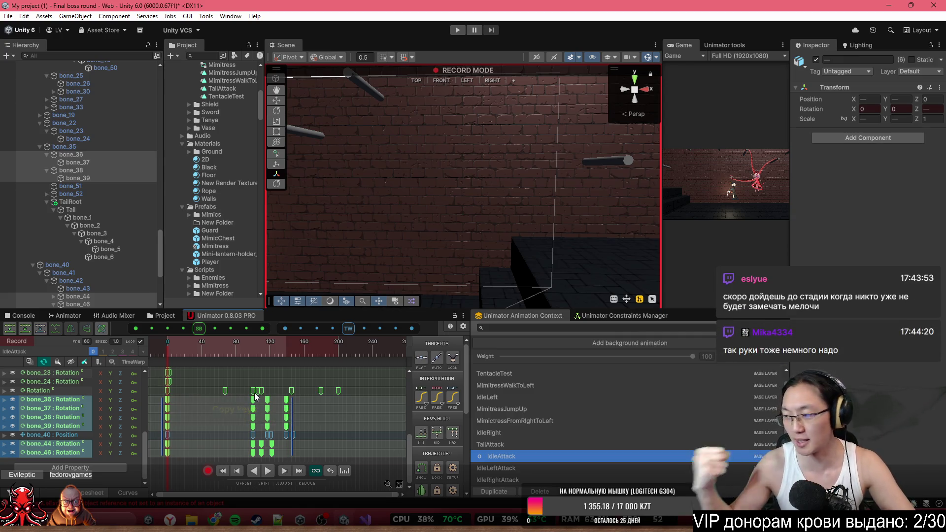
{"action": "key", "text": "ctrl+c"}
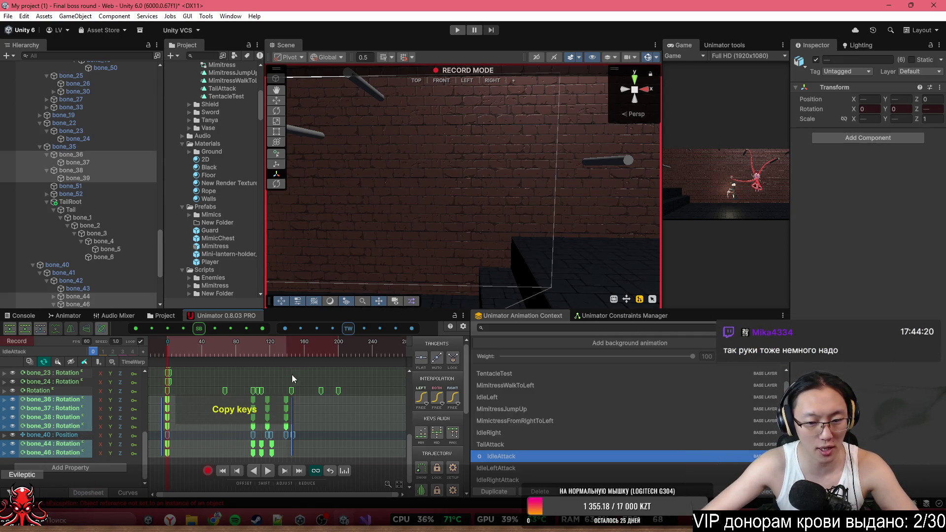
{"action": "left_click", "coordinate": [513, 480]}
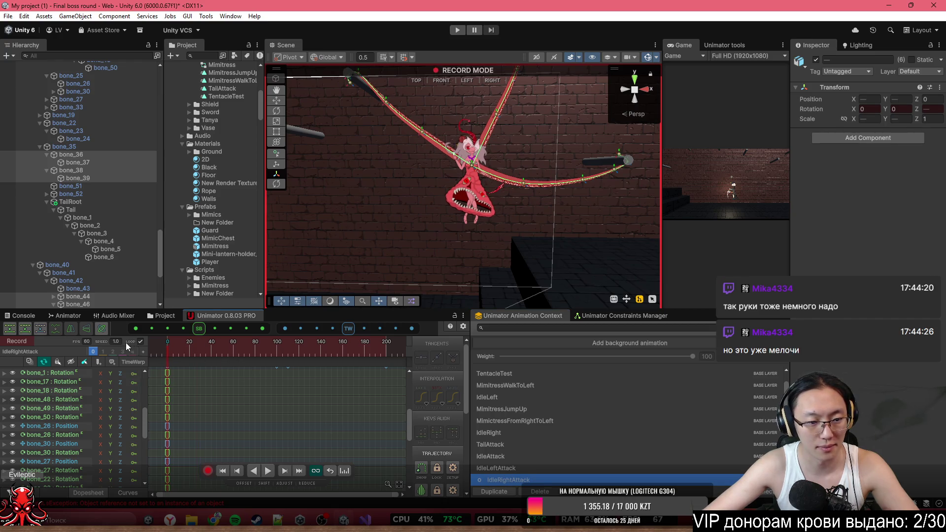
- Paste the copied bone keys into IdleRightAttack and play the animation back
{"action": "key", "text": "ctrl+v"}
{"action": "key", "text": "space"}
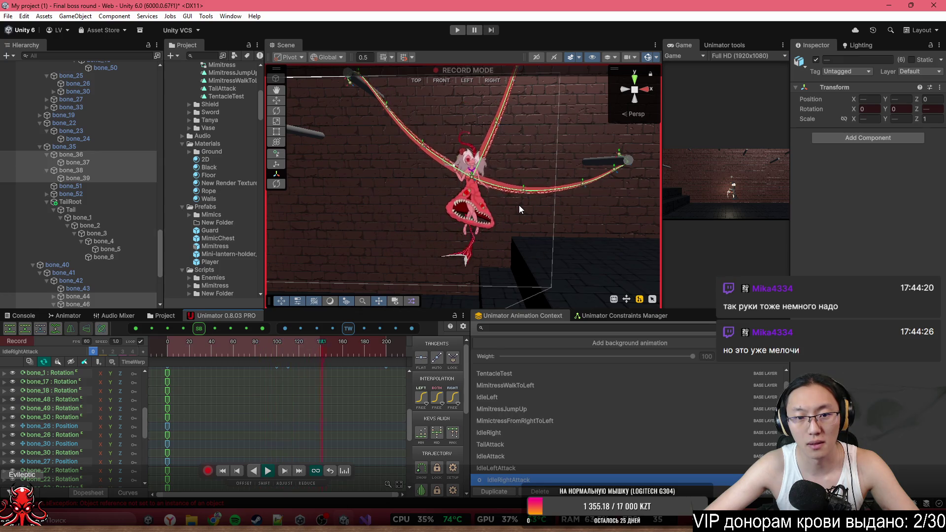
{"action": "mouse_move", "coordinate": [539, 168]}
{"action": "left_mouse_down"}
{"action": "mouse_move", "coordinate": [556, 143]}
{"action": "mouse_move", "coordinate": [548, 162]}
{"action": "left_mouse_up"}
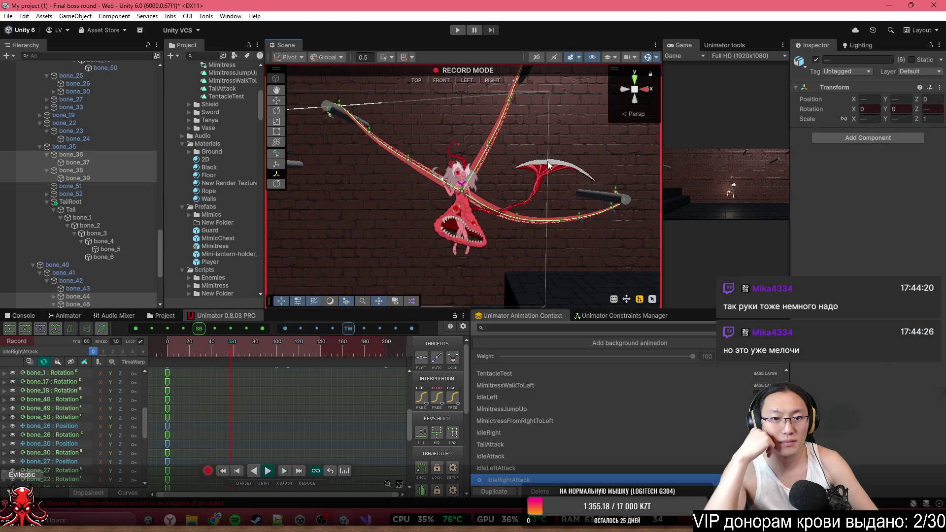
- Hide the scene gizmos and watch the tentacle attack from several camera angles
{"action": "left_click", "coordinate": [648, 57]}
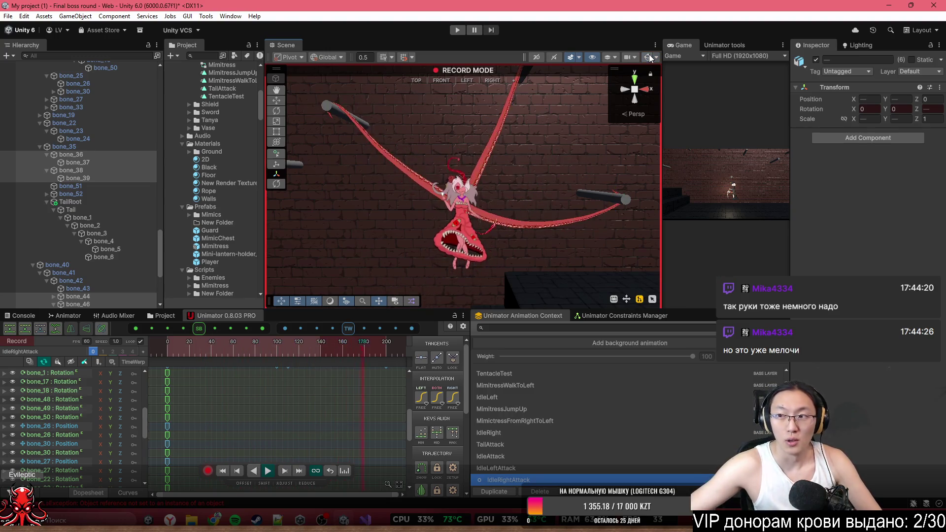
{"action": "left_click_drag", "start_coordinate": [563, 163], "coordinate": [570, 170]}
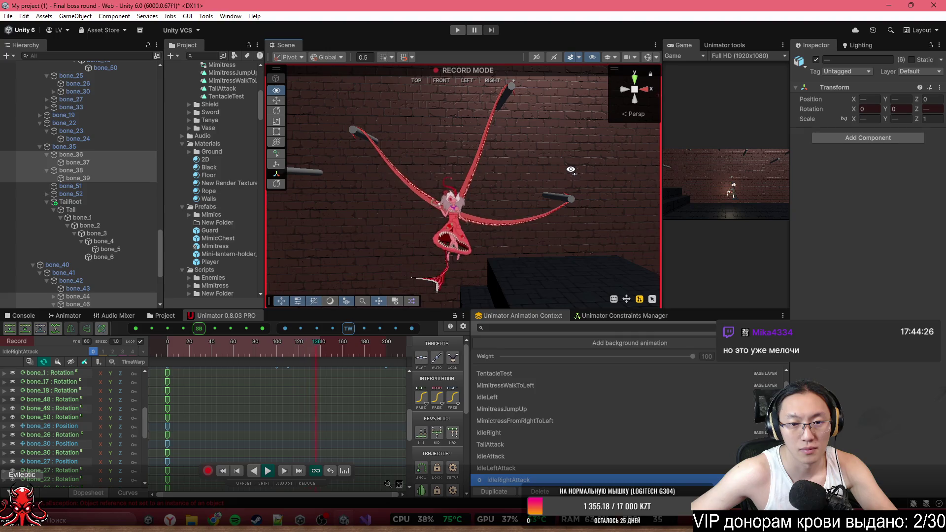
{"action": "mouse_move", "coordinate": [570, 169]}
{"action": "left_mouse_down"}
{"action": "mouse_move", "coordinate": [536, 175]}
{"action": "mouse_move", "coordinate": [557, 127]}
{"action": "mouse_move", "coordinate": [548, 152]}
{"action": "mouse_move", "coordinate": [539, 150]}
{"action": "left_mouse_up"}
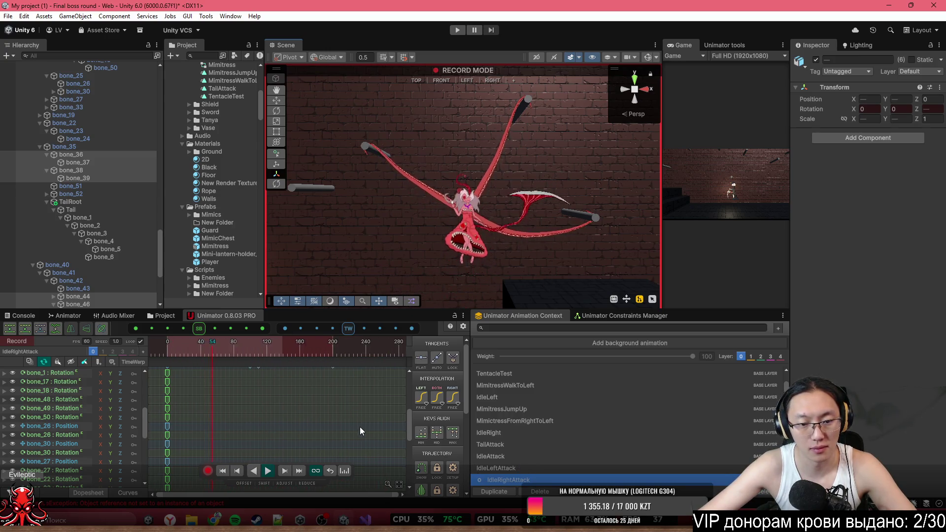
- Delete the Tail through bone_6 scale tracks from IdleRightAttack, stop recording, and show the Animator
{"action": "scroll", "coordinate": [306, 382], "scroll_direction": "down", "scroll_amount": 5}
{"action": "scroll", "coordinate": [345, 386], "scroll_direction": "up", "scroll_amount": 3}
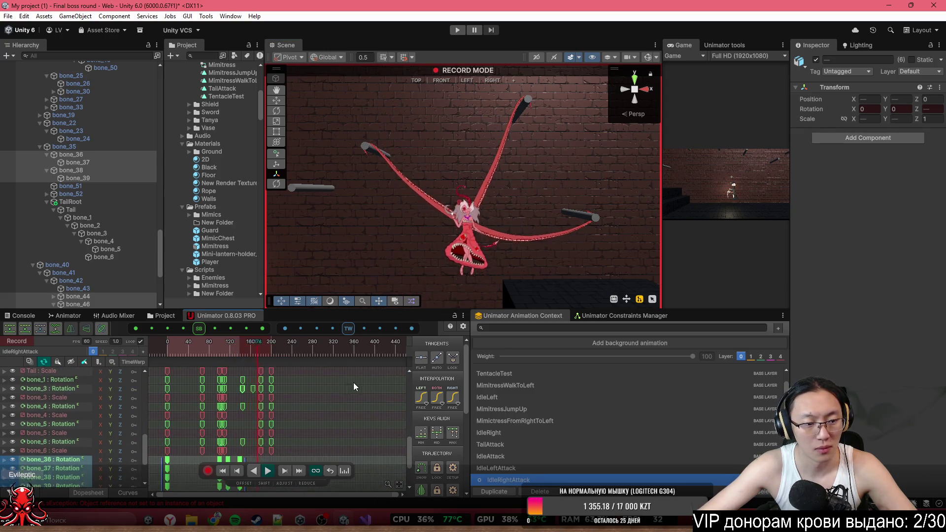
{"action": "left_click", "coordinate": [44, 397]}
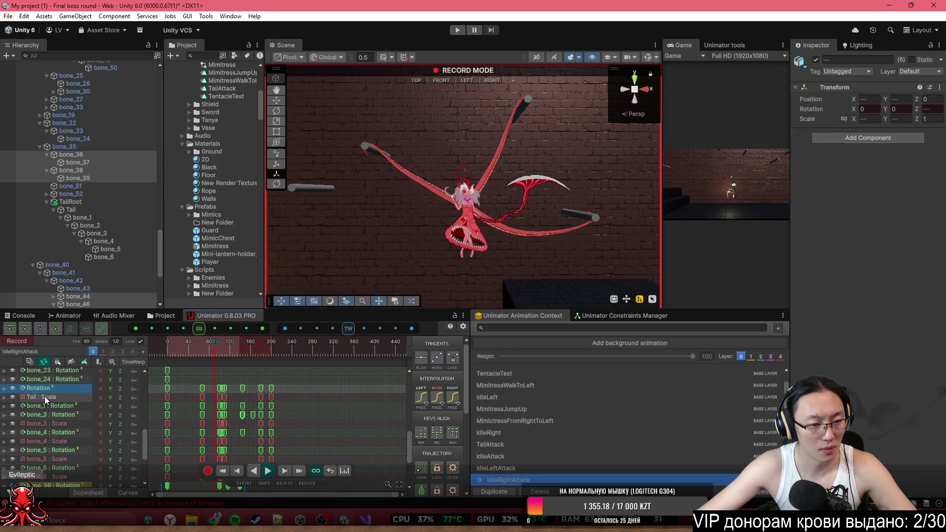
{"action": "left_click", "coordinate": [45, 477], "text": "shift"}
{"action": "key", "text": "Delete"}
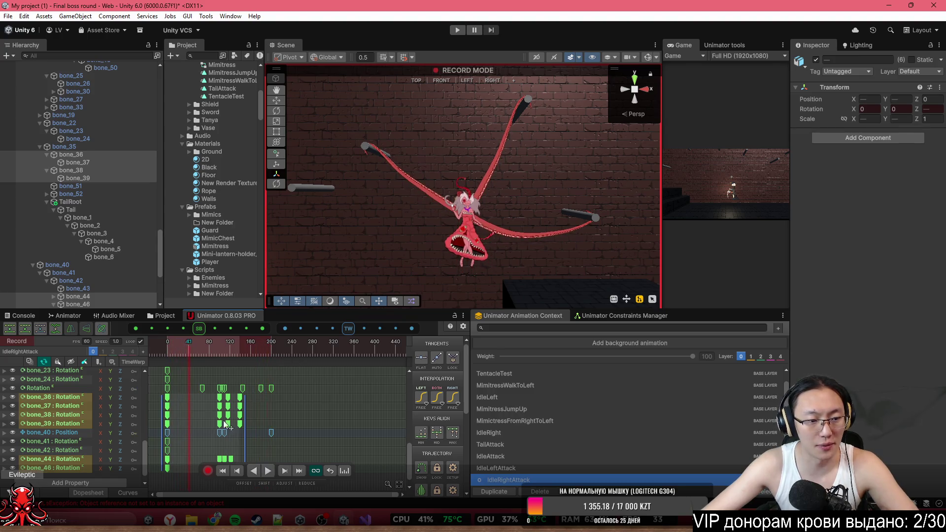
{"action": "left_click", "coordinate": [207, 471]}
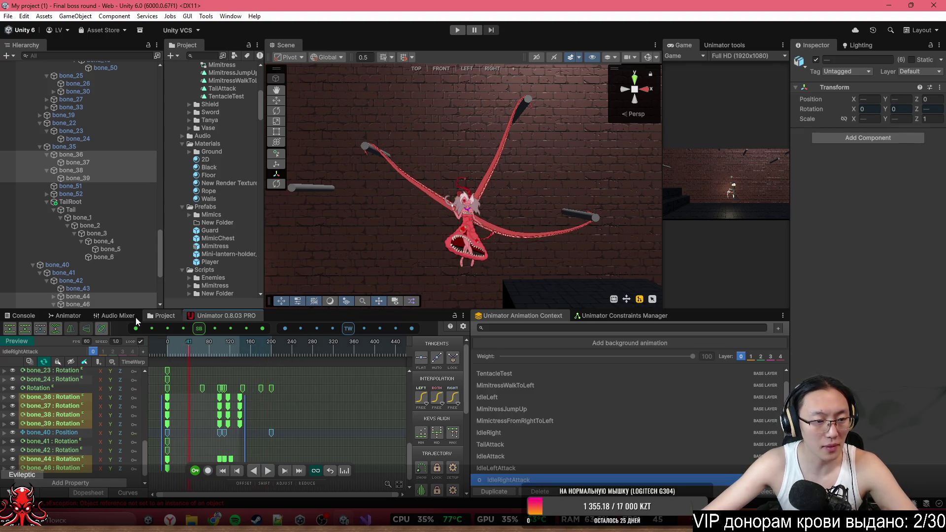
{"action": "left_click", "coordinate": [65, 315]}
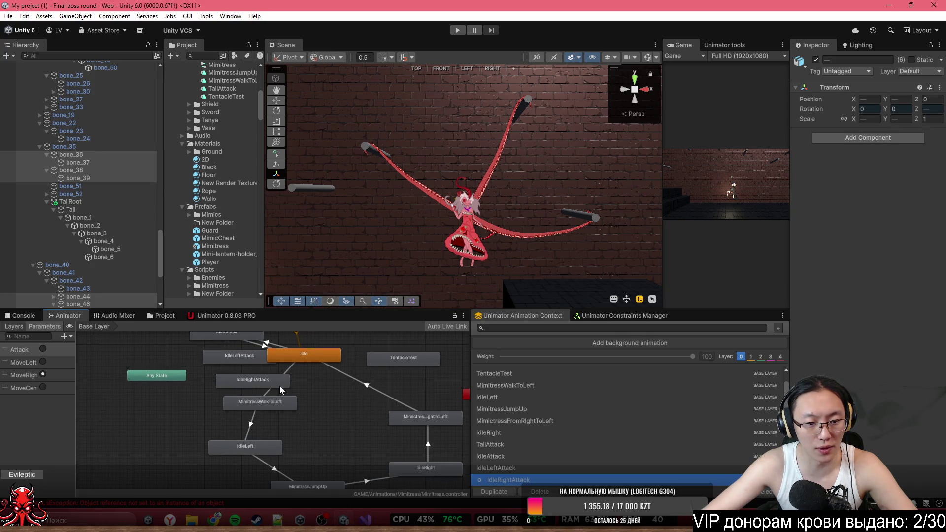
- Place IdleRightAttack beside IdleRight and create transitions between the two states both ways
{"action": "mouse_move", "coordinate": [280, 386]}
{"action": "left_mouse_down"}
{"action": "mouse_move", "coordinate": [383, 448]}
{"action": "mouse_move", "coordinate": [386, 412]}
{"action": "mouse_move", "coordinate": [466, 453]}
{"action": "left_mouse_up"}
{"action": "left_click_drag", "start_coordinate": [397, 465], "coordinate": [367, 479]}
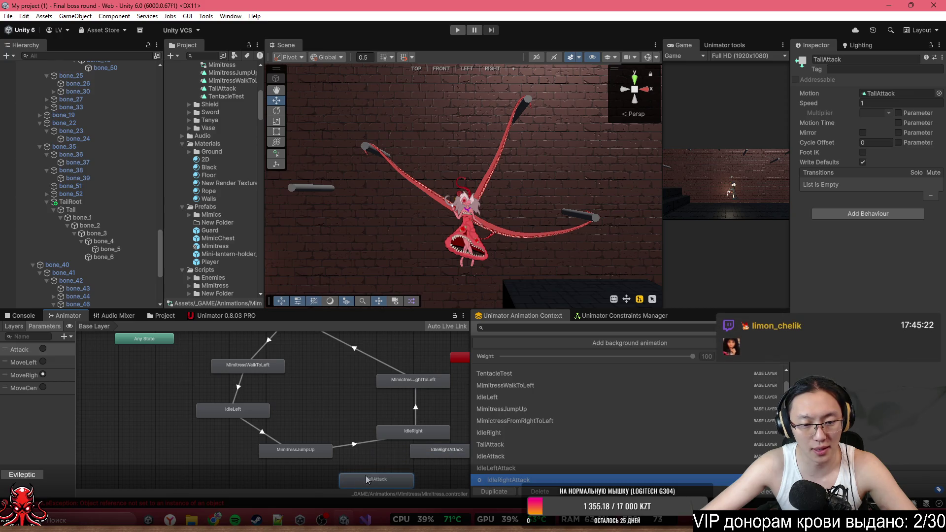
{"action": "left_click_drag", "start_coordinate": [428, 456], "coordinate": [439, 461]}
{"action": "right_click", "coordinate": [417, 434]}
{"action": "left_click", "coordinate": [441, 440]}
{"action": "left_click", "coordinate": [445, 448]}
{"action": "right_click", "coordinate": [439, 461]}
{"action": "left_click", "coordinate": [480, 411]}
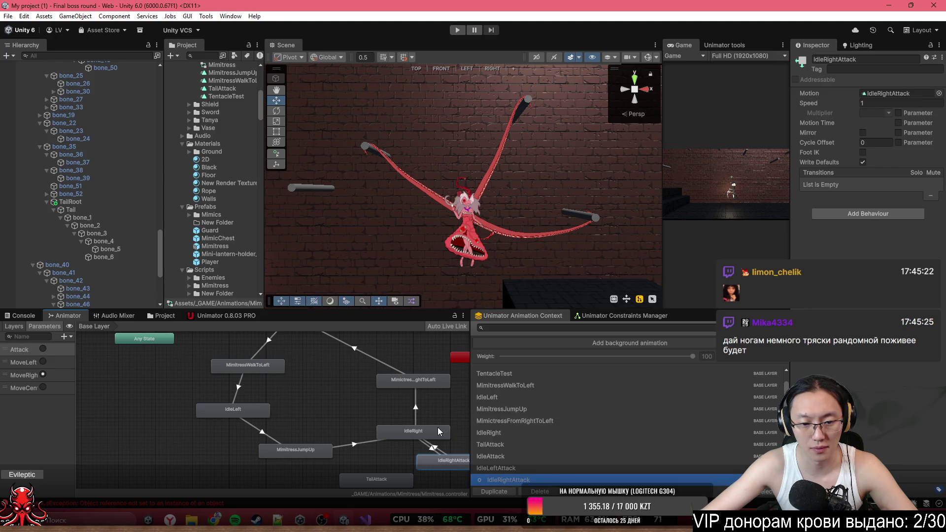
{"action": "left_click", "coordinate": [431, 432]}
- Turn off Has Exit Time on the IdleRight → IdleRightAttack transition
{"action": "left_click", "coordinate": [432, 448]}
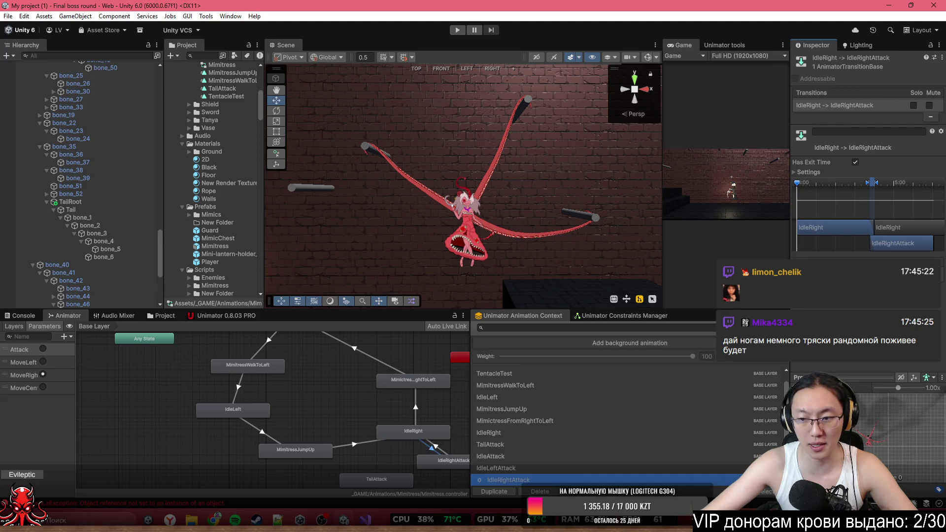
{"action": "left_click", "coordinate": [808, 172]}
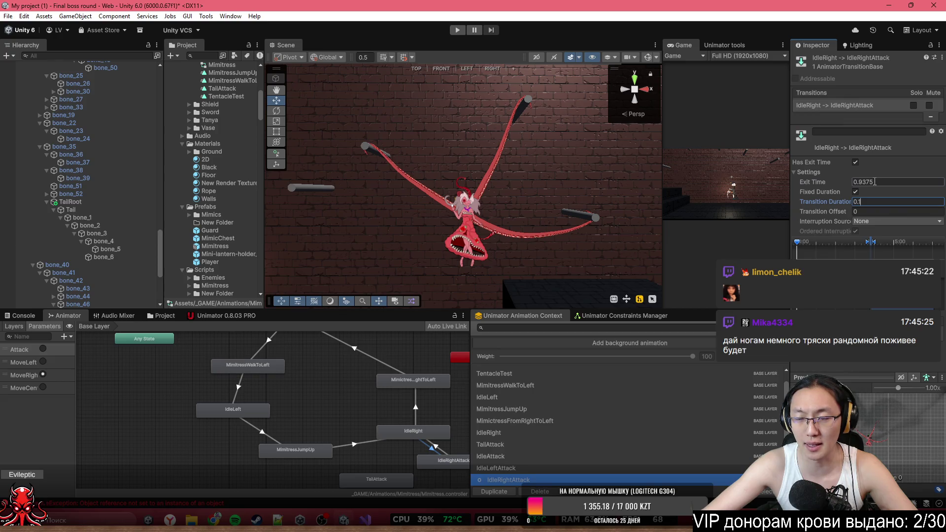
{"action": "left_click", "coordinate": [856, 163]}
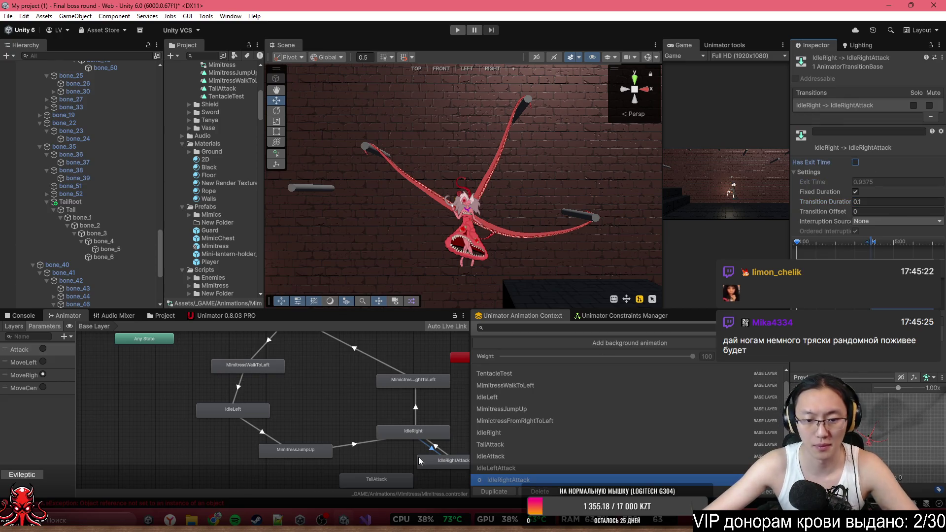
- Set the IdleRightAttack → IdleRight transition to exit time 1, Fixed Duration off, duration 0
{"action": "left_click", "coordinate": [439, 450]}
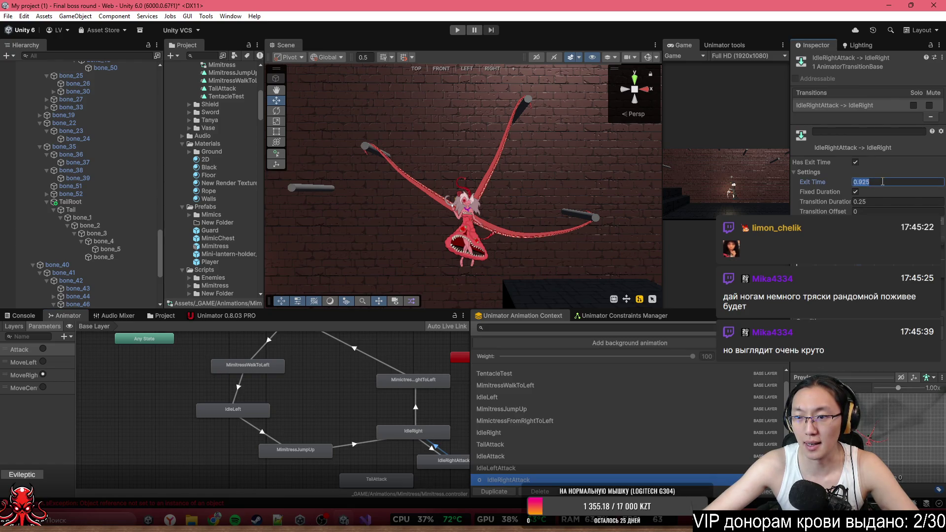
{"action": "type", "text": "1"}
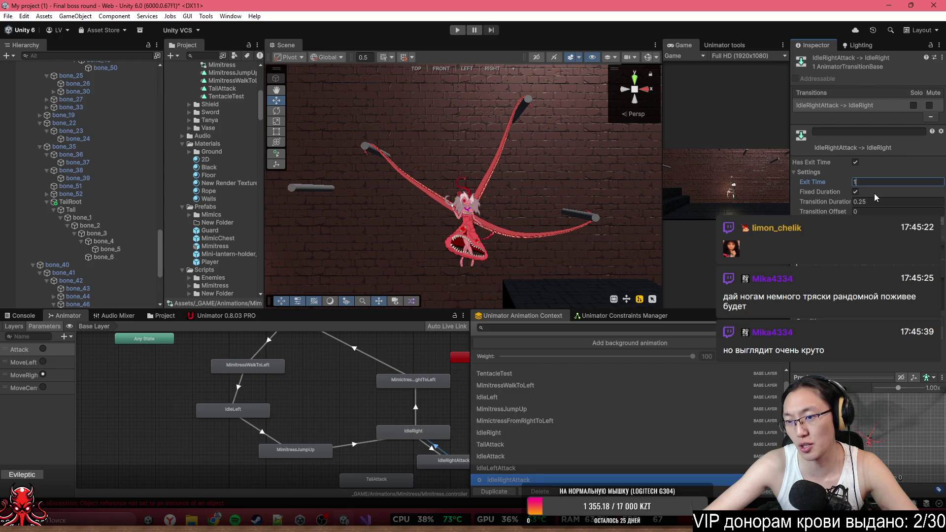
{"action": "left_click", "coordinate": [855, 192]}
{"action": "left_click", "coordinate": [861, 205]}
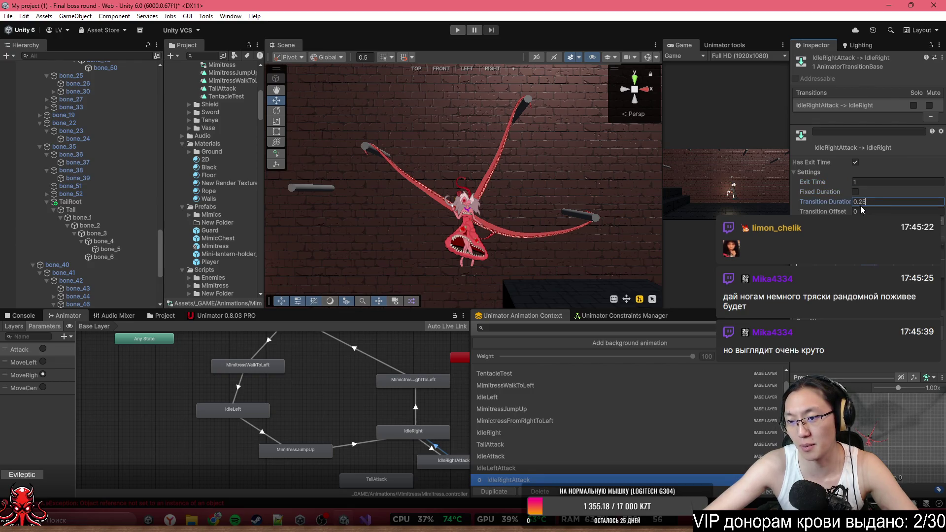
{"action": "key", "text": "BackSpace"}
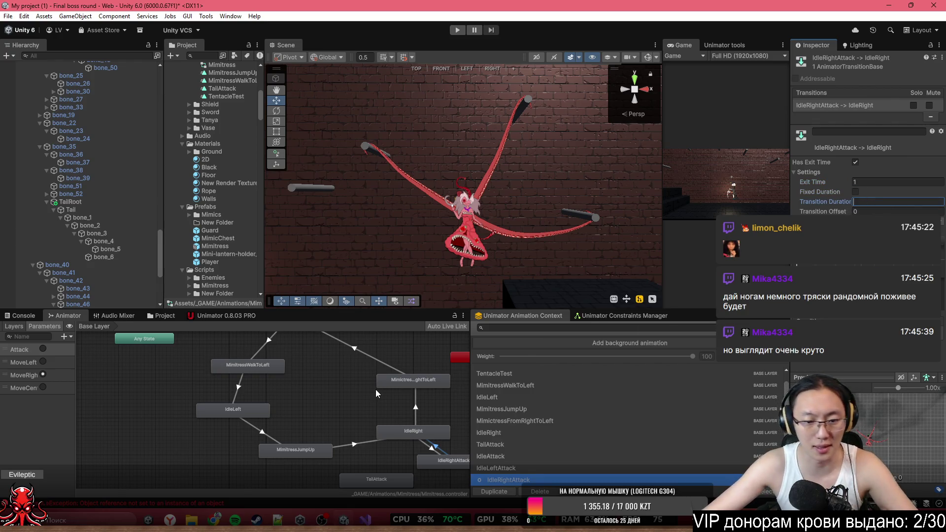
{"action": "type", "text": "0"}
{"action": "key", "text": "Return"}
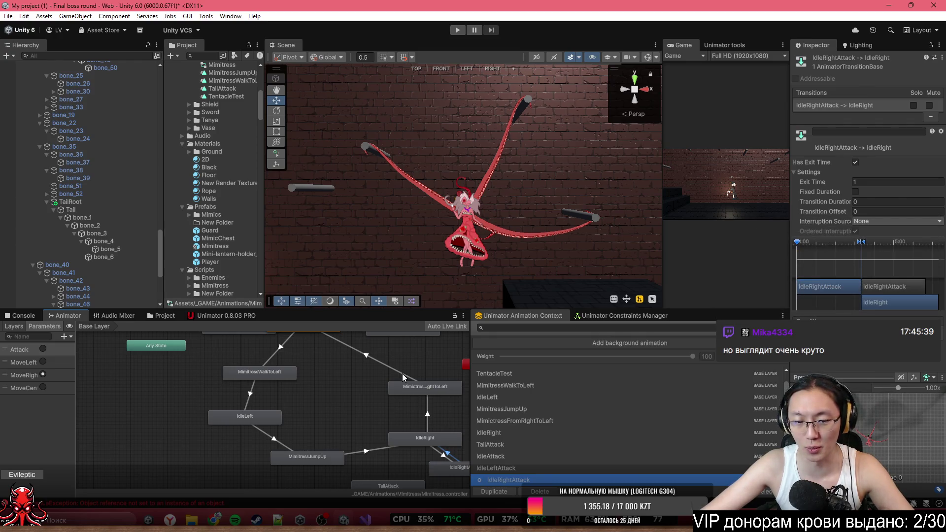
{"action": "scroll", "coordinate": [347, 407], "scroll_direction": "down", "scroll_amount": 3}
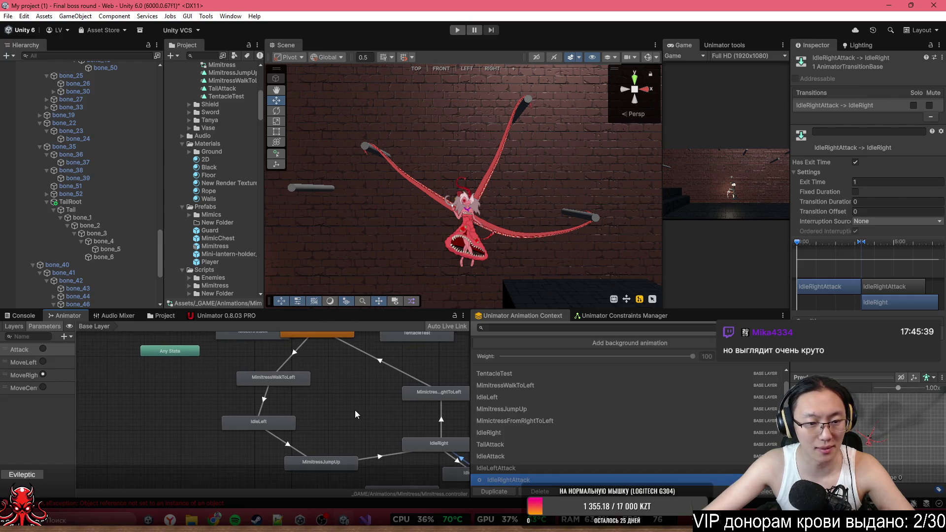
- Place IdleLeftAttack next to IdleLeft and create transitions between them both ways
{"action": "left_click_drag", "start_coordinate": [292, 358], "coordinate": [284, 363]}
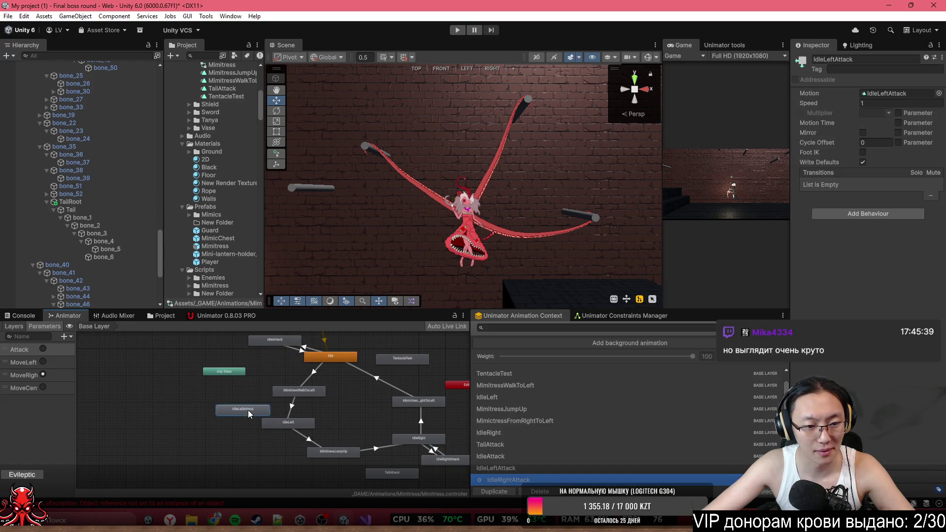
{"action": "scroll", "coordinate": [247, 409], "scroll_direction": "up", "scroll_amount": 4}
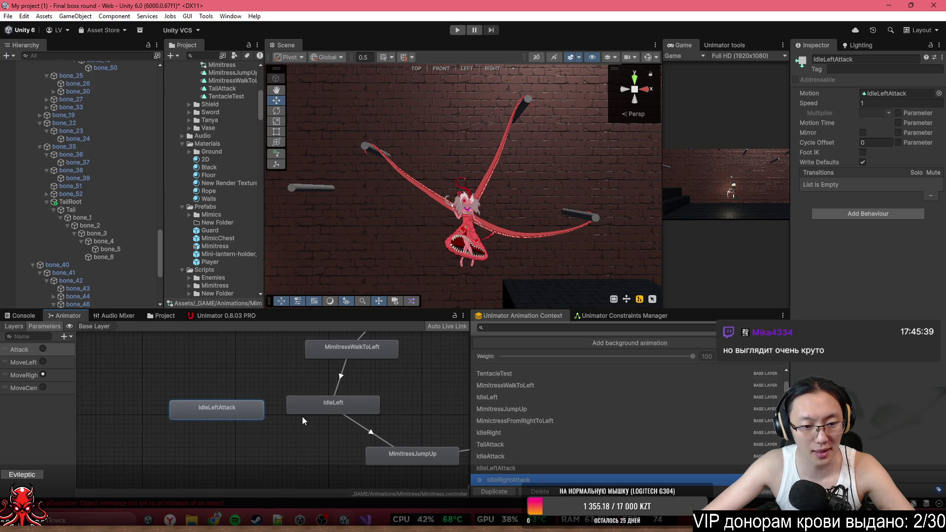
{"action": "right_click", "coordinate": [305, 411]}
{"action": "left_click", "coordinate": [323, 417]}
{"action": "left_click", "coordinate": [246, 409]}
{"action": "right_click", "coordinate": [249, 408]}
{"action": "left_click", "coordinate": [278, 416]}
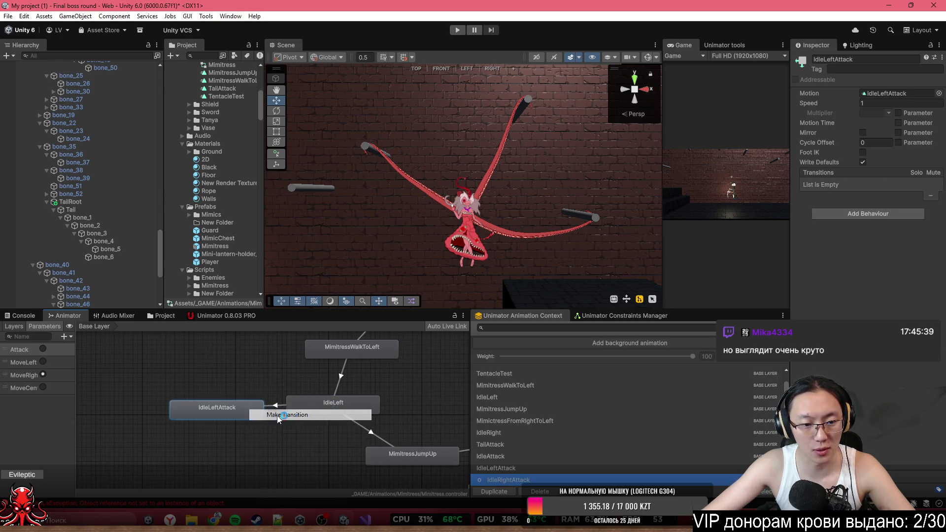
{"action": "left_click", "coordinate": [307, 402]}
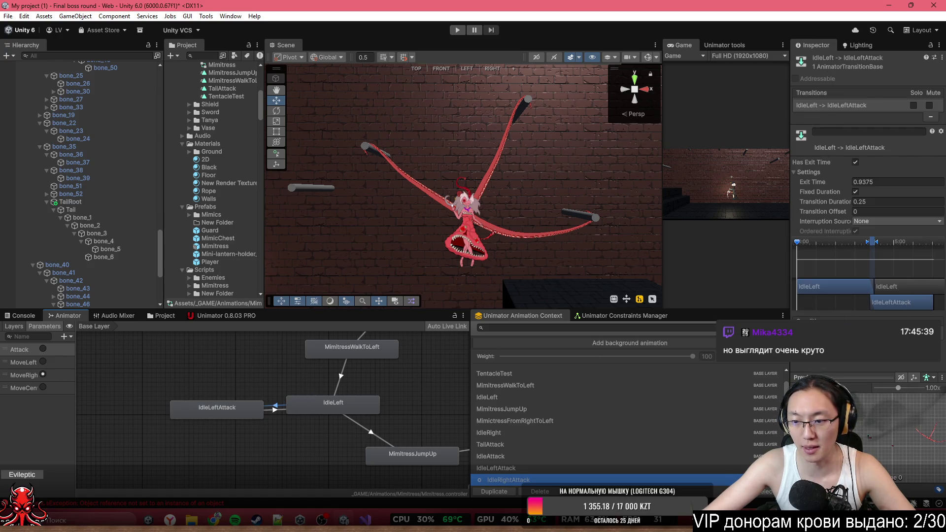
- Give IdleLeft → IdleLeftAttack an Attack condition and 0.1 duration, then select the return transition
{"action": "left_click", "coordinate": [828, 358]}
{"action": "left_click", "coordinate": [826, 367]}
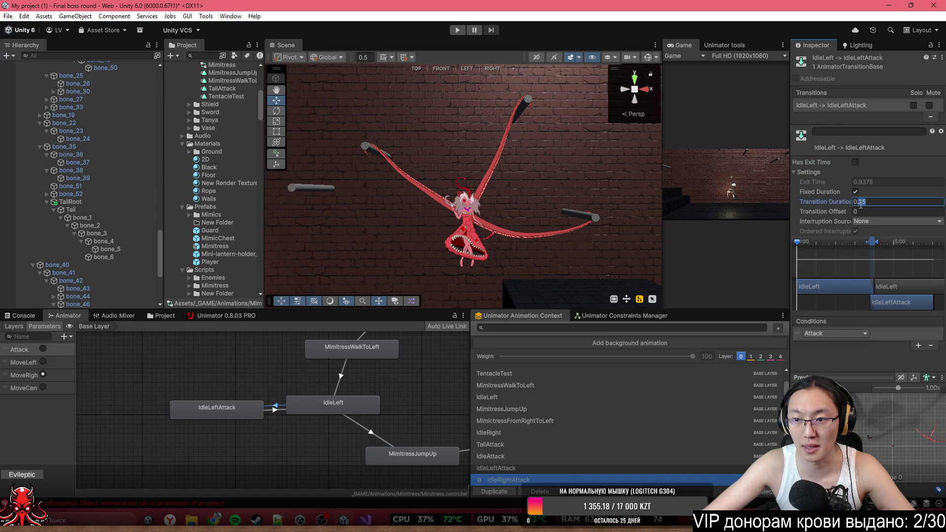
{"action": "key", "text": "BackSpace"}
{"action": "key", "text": "BackSpace"}
{"action": "type", "text": "1"}
{"action": "left_click", "coordinate": [278, 412]}
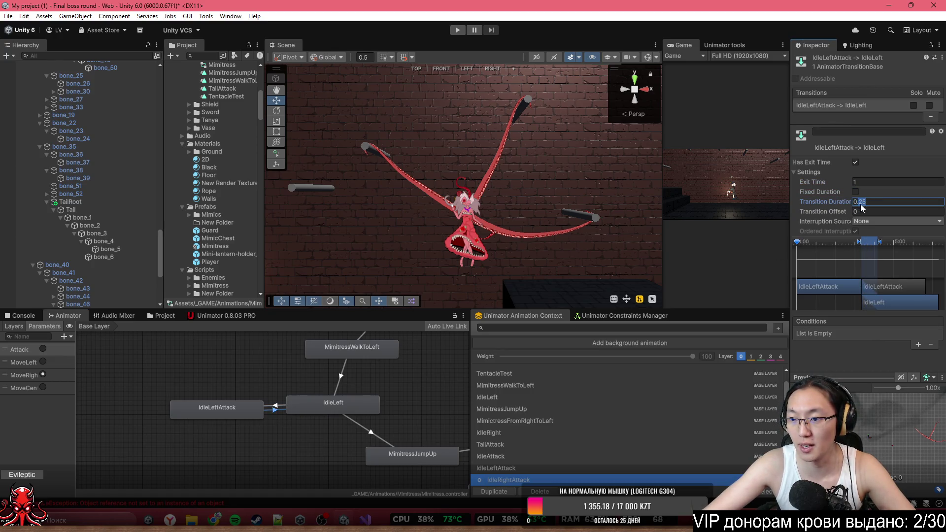
{"action": "left_click_drag", "start_coordinate": [483, 267], "coordinate": [409, 265]}
{"action": "scroll", "coordinate": [386, 374], "scroll_direction": "down", "scroll_amount": 5}
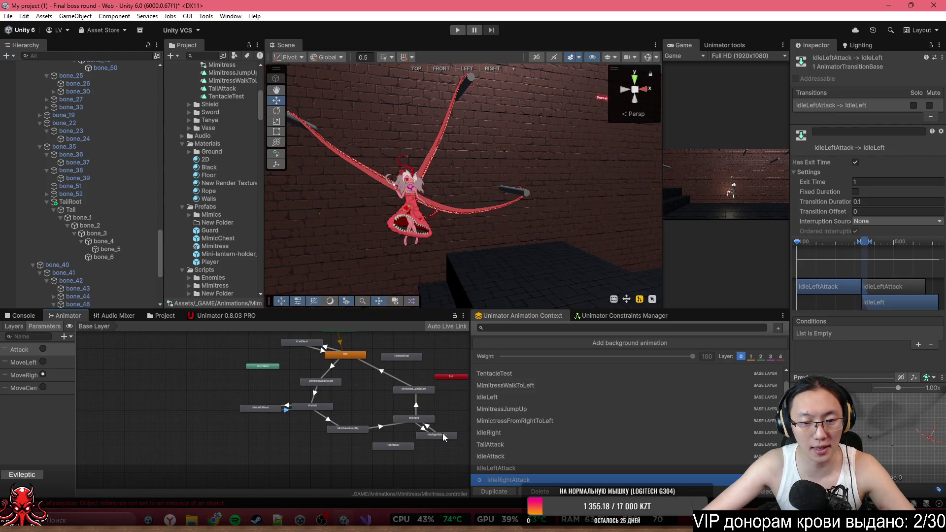
- Nudge IdleRightAttack right, select Mimitress, and show the Unimator timeline
{"action": "left_click_drag", "start_coordinate": [442, 433], "coordinate": [457, 432]}
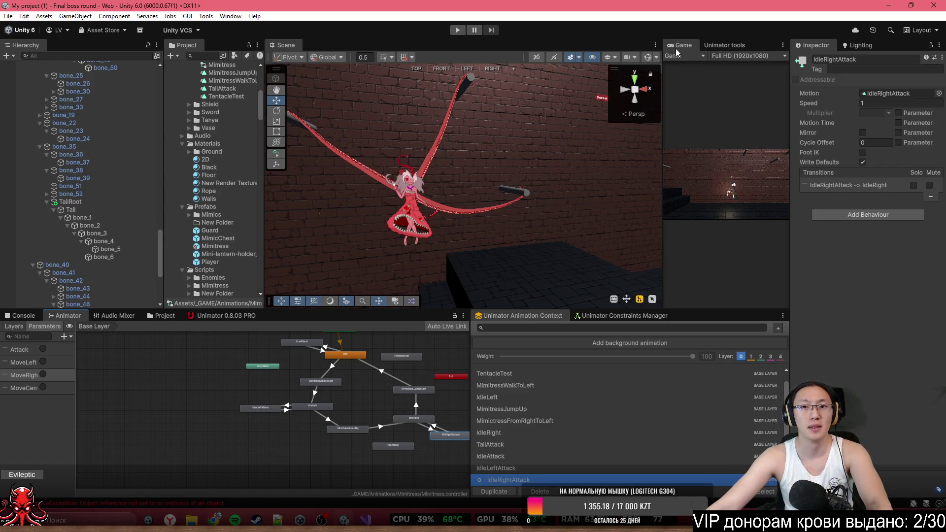
{"action": "scroll", "coordinate": [72, 134], "scroll_direction": "up", "scroll_amount": 10}
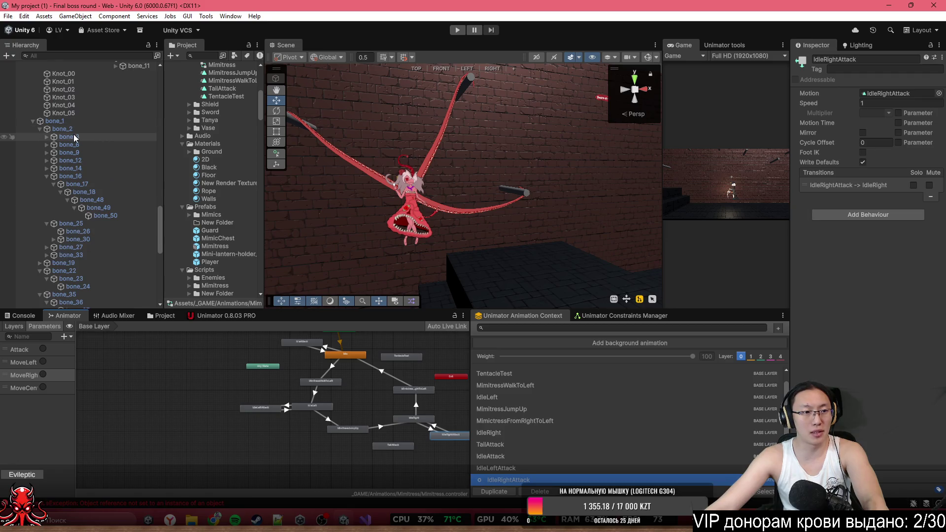
{"action": "scroll", "coordinate": [73, 136], "scroll_direction": "up", "scroll_amount": 4}
{"action": "left_click", "coordinate": [72, 153]}
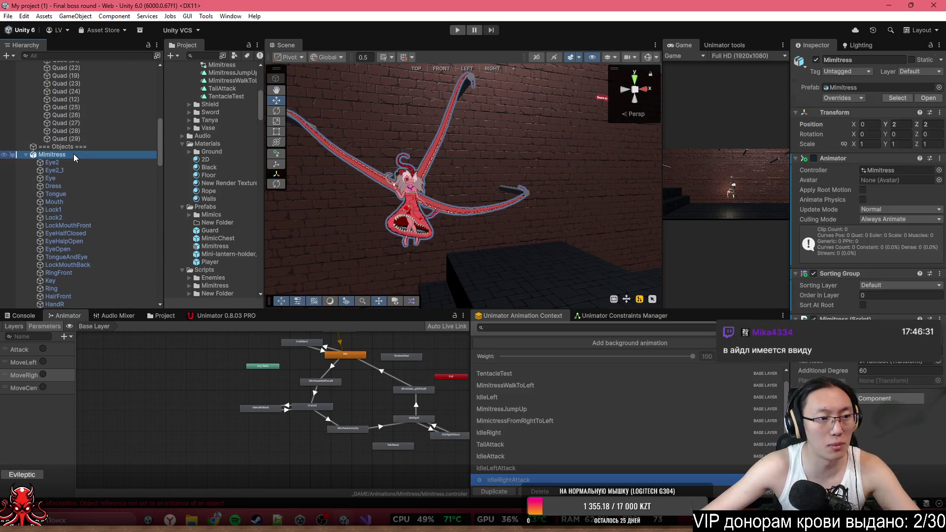
{"action": "left_click", "coordinate": [877, 370]}
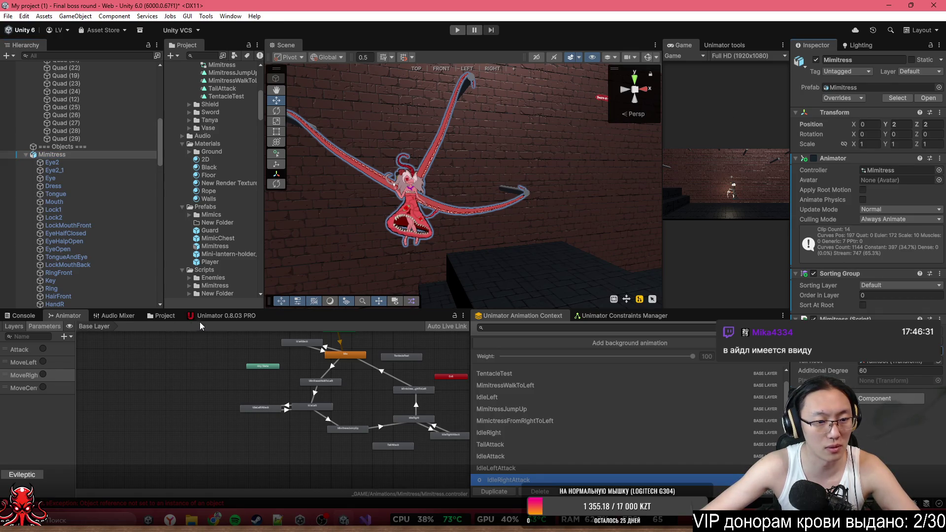
{"action": "left_click", "coordinate": [212, 316]}
{"action": "left_click", "coordinate": [883, 296]}
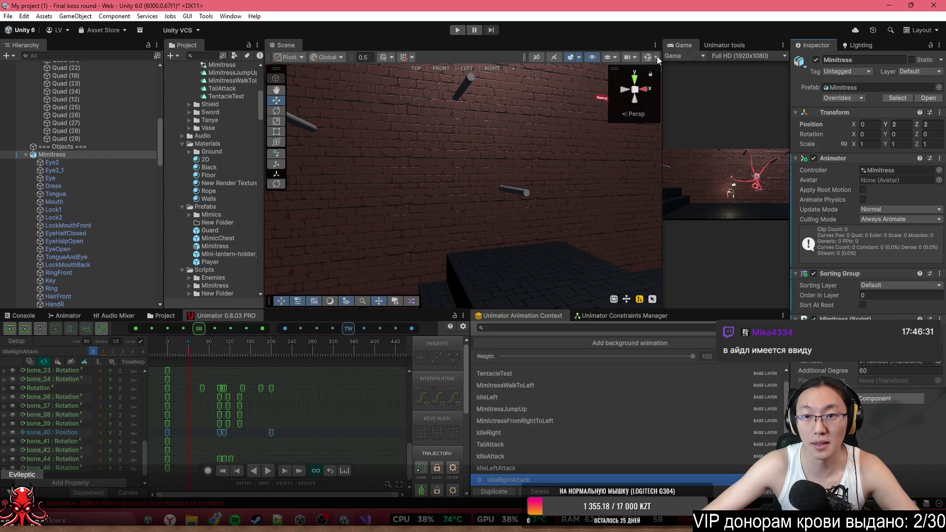
- Start the playtest, stop it, and start it again
{"action": "left_click", "coordinate": [457, 30]}
{"action": "key", "text": "ctrl+p"}
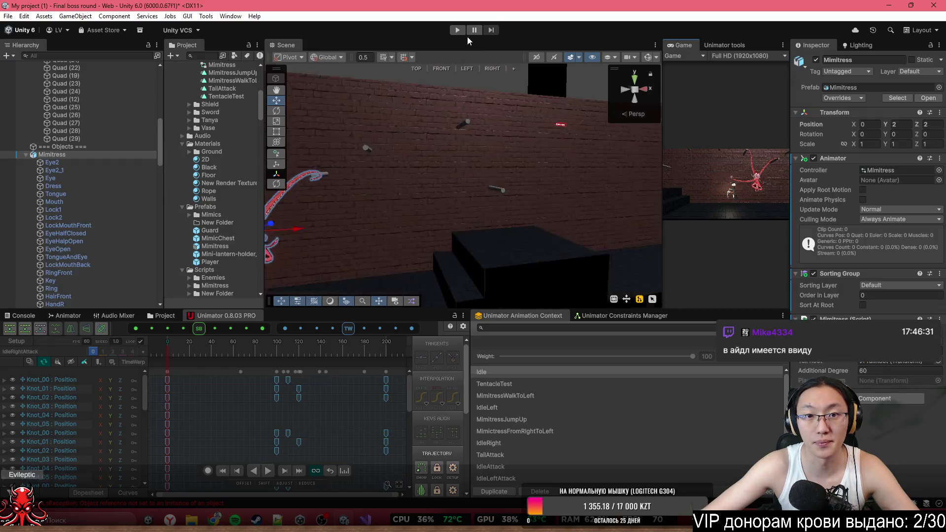
{"action": "left_click", "coordinate": [458, 31]}
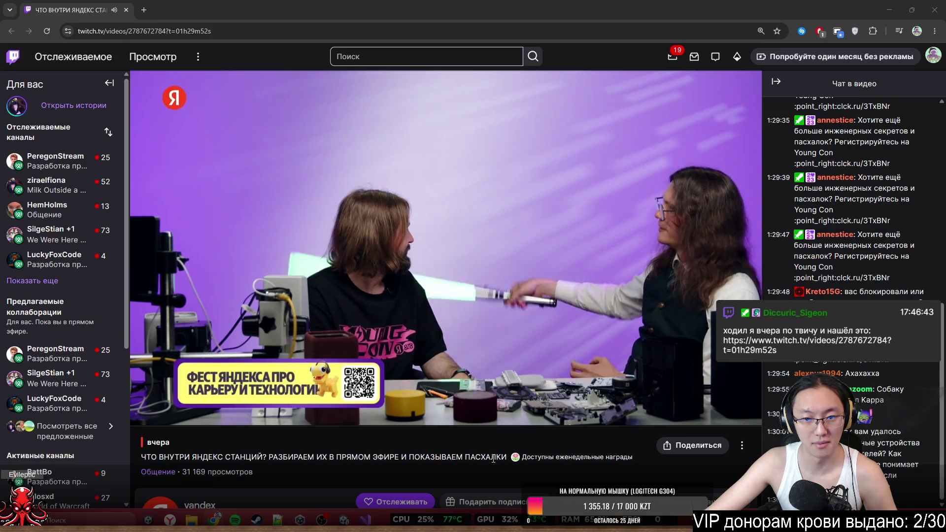
- Scroll the Twitch page, then restore and close the browser window to return to Unity
{"action": "scroll", "coordinate": [640, 402], "scroll_direction": "down", "scroll_amount": 2}
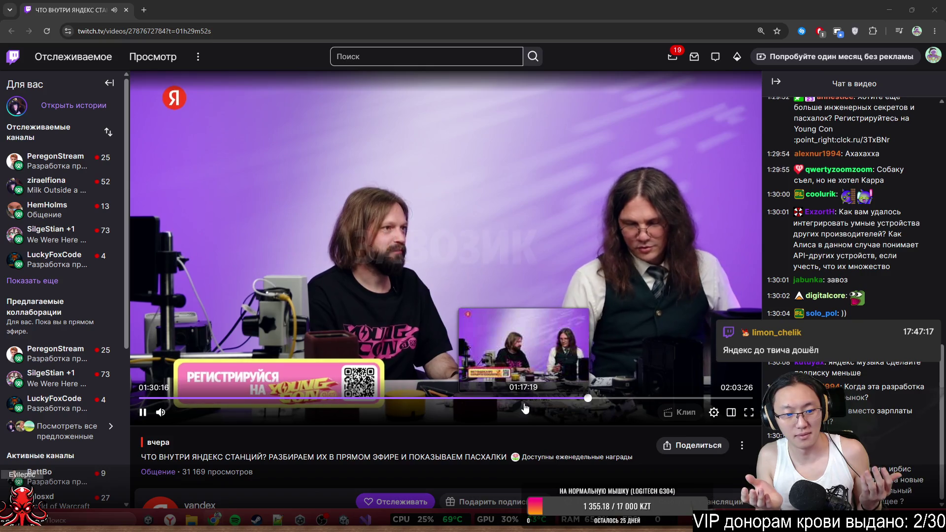
{"action": "scroll", "coordinate": [431, 442], "scroll_direction": "down", "scroll_amount": 1}
{"action": "scroll", "coordinate": [431, 442], "scroll_direction": "down", "scroll_amount": 2}
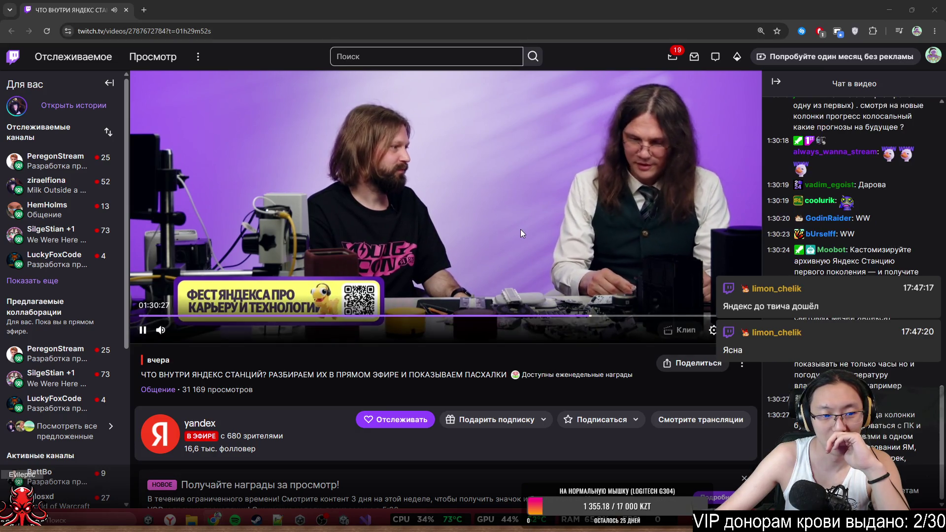
{"action": "key", "text": "super+Down"}
{"action": "left_click", "coordinate": [634, 70]}
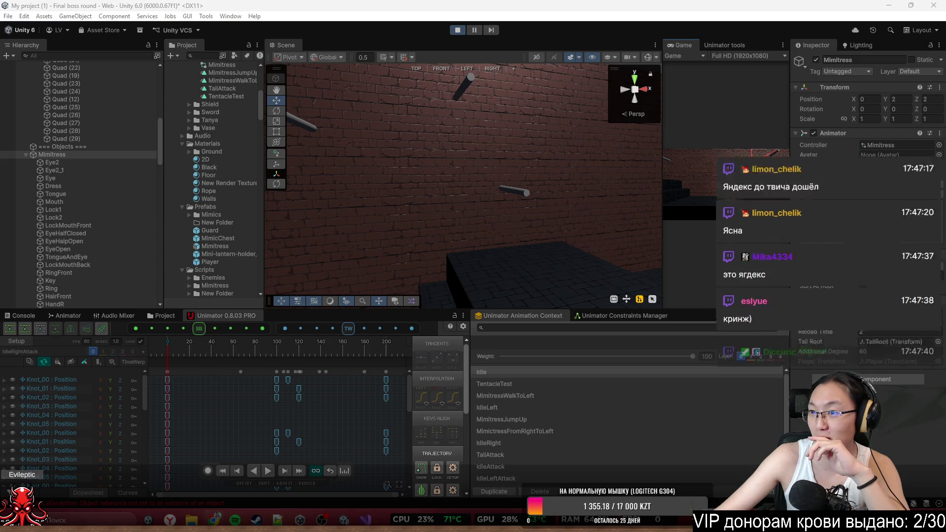
- Frame the running boss in the Scene view, show the Animator graph, and trigger MoveLeft
{"action": "mouse_move", "coordinate": [418, 139]}
{"action": "left_mouse_down"}
{"action": "mouse_move", "coordinate": [271, 202]}
{"action": "mouse_move", "coordinate": [355, 190]}
{"action": "left_mouse_up"}
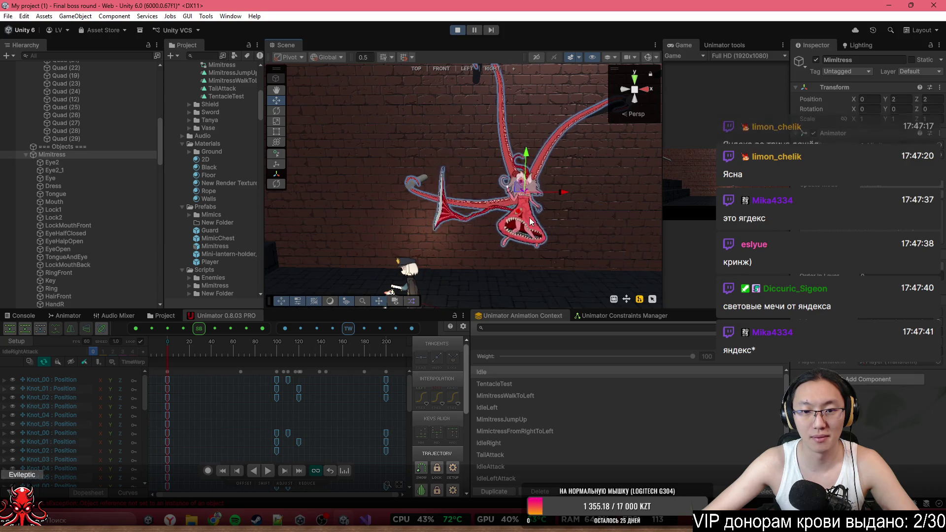
{"action": "left_click_drag", "start_coordinate": [581, 172], "coordinate": [551, 190]}
{"action": "scroll", "coordinate": [122, 163], "scroll_direction": "up", "scroll_amount": 10}
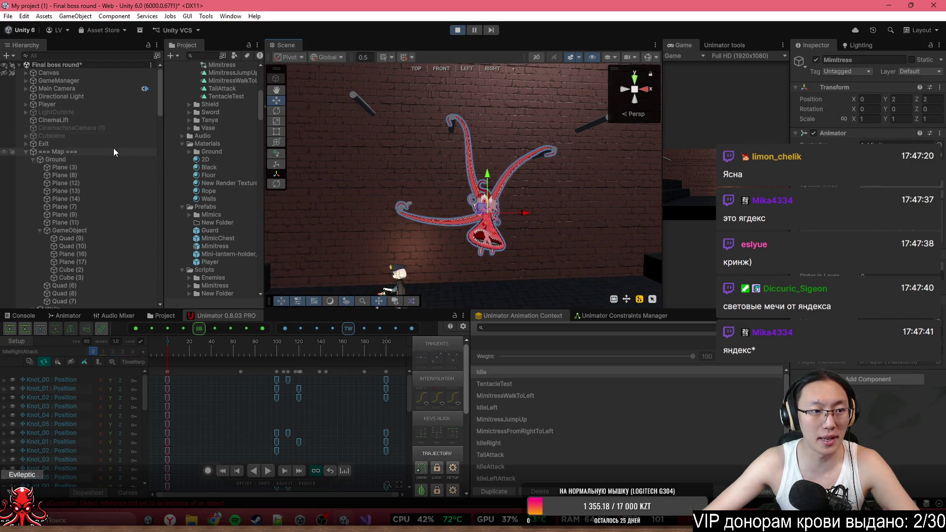
{"action": "scroll", "coordinate": [54, 162], "scroll_direction": "down", "scroll_amount": 8}
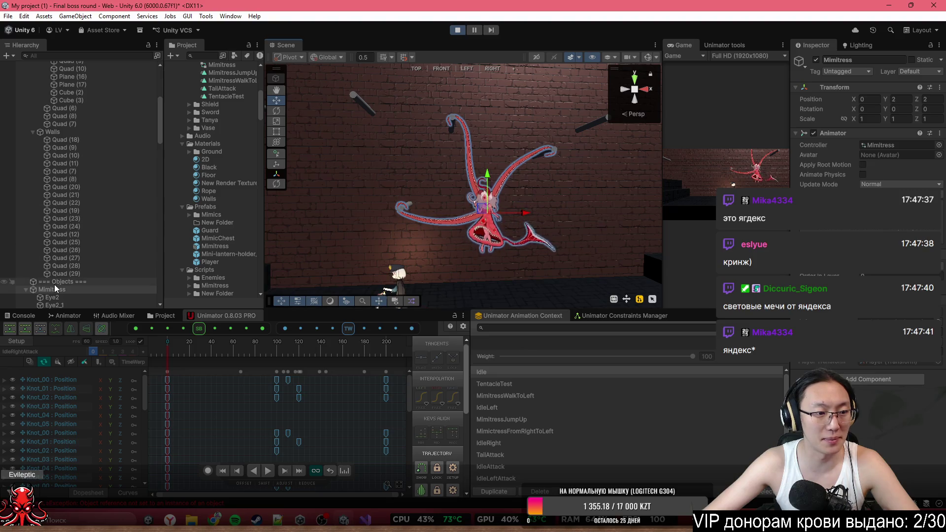
{"action": "left_click", "coordinate": [69, 315]}
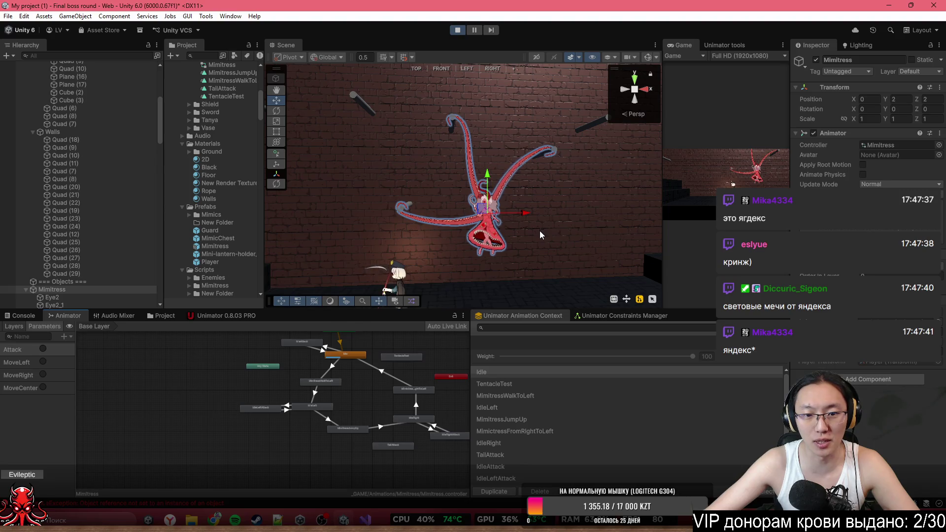
{"action": "mouse_move", "coordinate": [539, 230]}
{"action": "left_mouse_down"}
{"action": "mouse_move", "coordinate": [515, 233]}
{"action": "mouse_move", "coordinate": [528, 230]}
{"action": "left_mouse_up"}
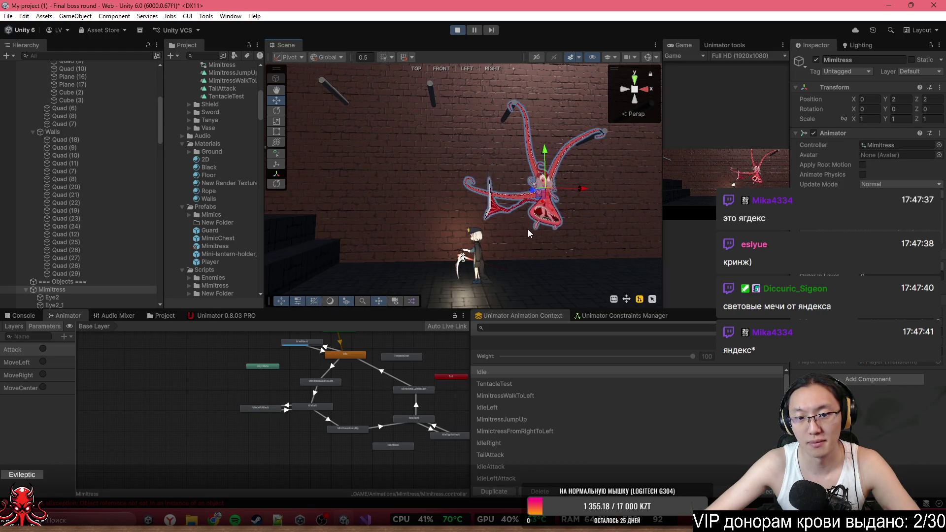
{"action": "left_click", "coordinate": [42, 363]}
{"action": "mouse_move", "coordinate": [408, 255]}
{"action": "left_mouse_down"}
{"action": "mouse_move", "coordinate": [484, 224]}
{"action": "mouse_move", "coordinate": [472, 215]}
{"action": "mouse_move", "coordinate": [491, 214]}
{"action": "left_mouse_up"}
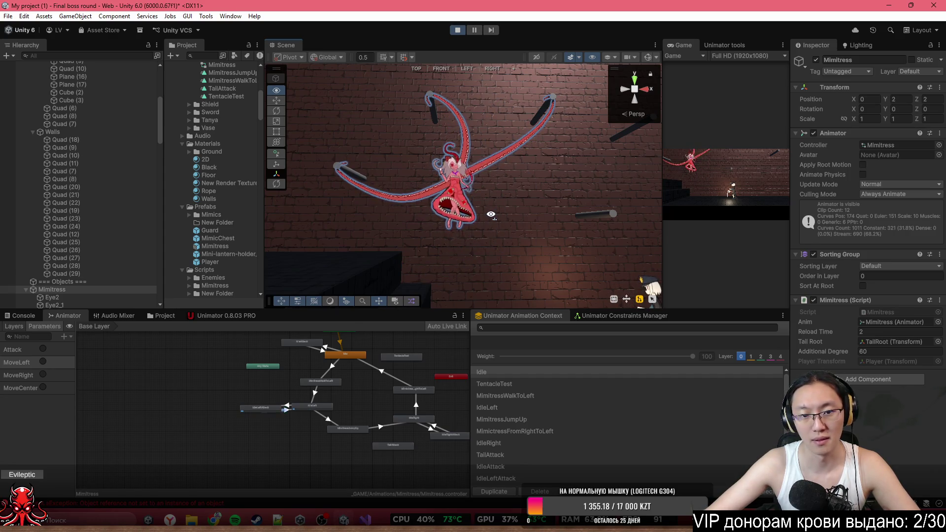
- Trigger MoveRight, then MoveCenter while following the boss, and maximize the Game view
{"action": "left_click_drag", "start_coordinate": [491, 214], "coordinate": [443, 232]}
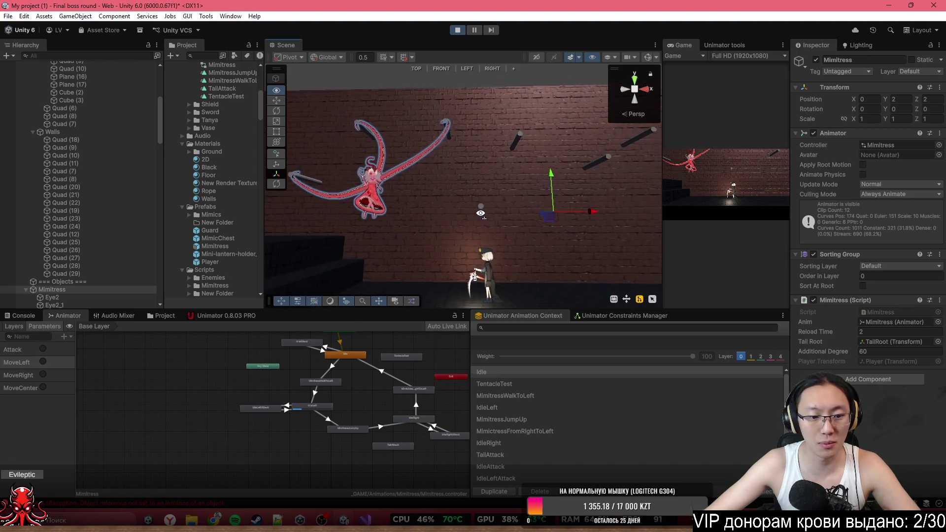
{"action": "left_click", "coordinate": [44, 375]}
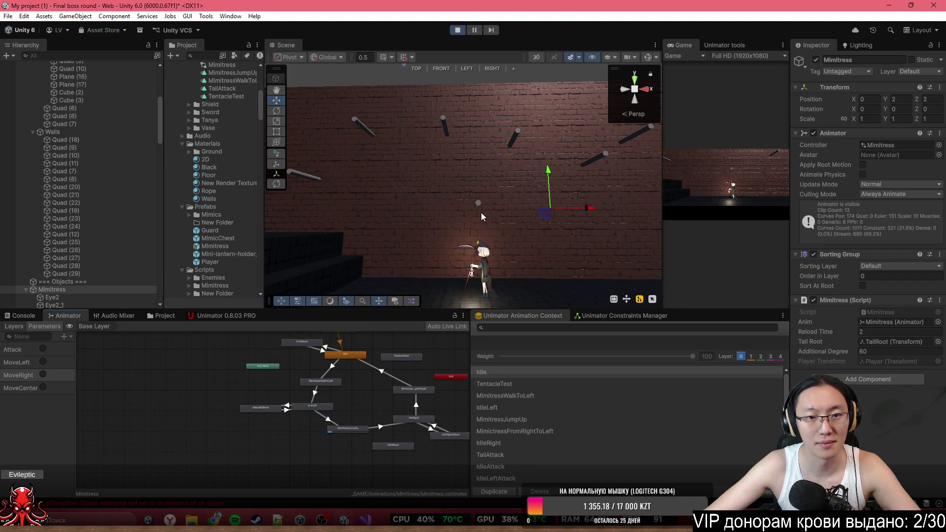
{"action": "left_click_drag", "start_coordinate": [481, 212], "coordinate": [451, 256]}
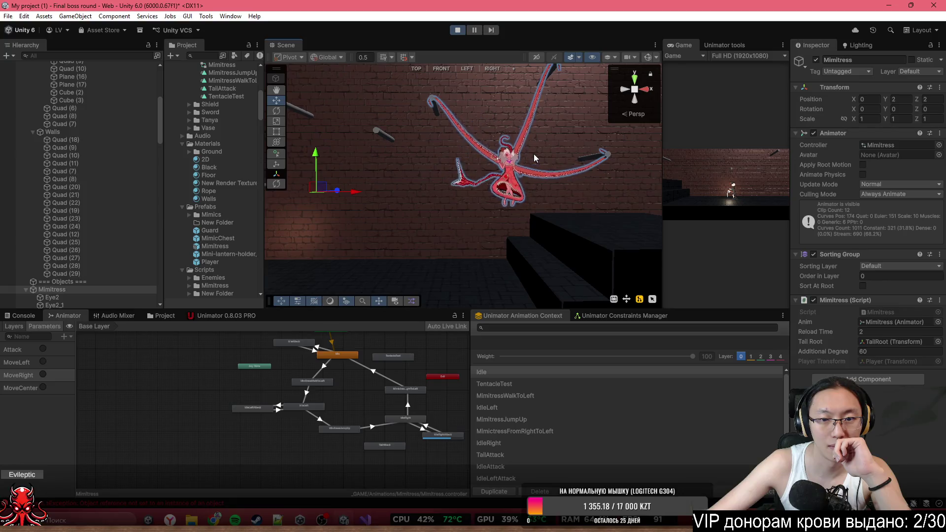
{"action": "left_click", "coordinate": [44, 388]}
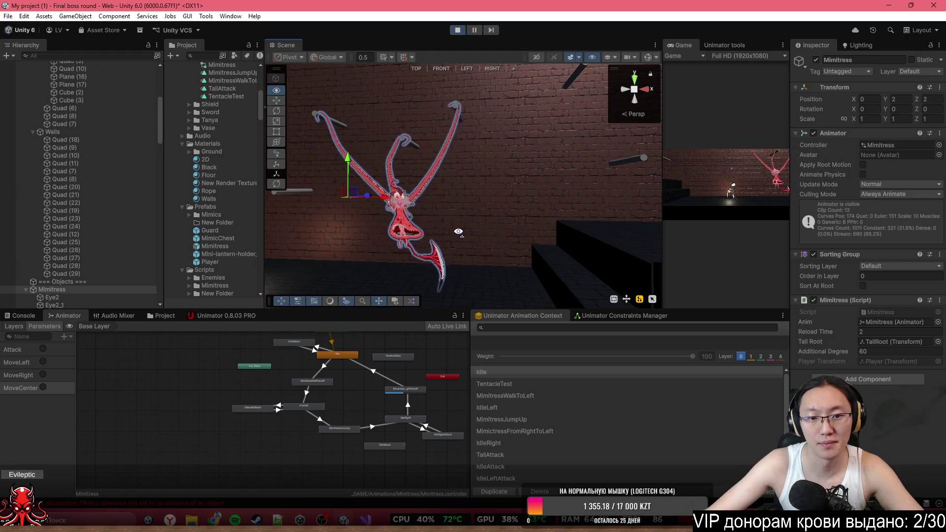
{"action": "mouse_move", "coordinate": [448, 265]}
{"action": "left_mouse_down"}
{"action": "mouse_move", "coordinate": [458, 232]}
{"action": "mouse_move", "coordinate": [472, 233]}
{"action": "left_mouse_up"}
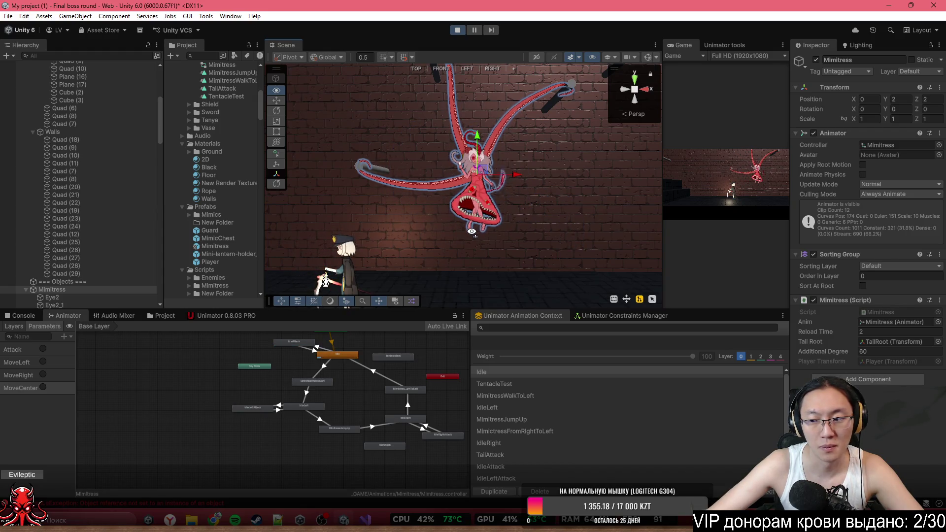
{"action": "key", "text": "alt"}
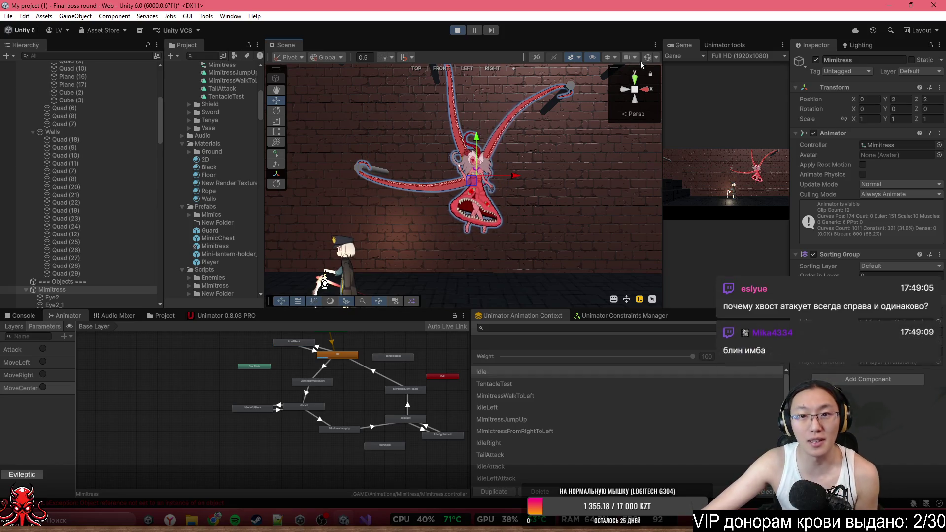
{"action": "double_click", "coordinate": [688, 50]}
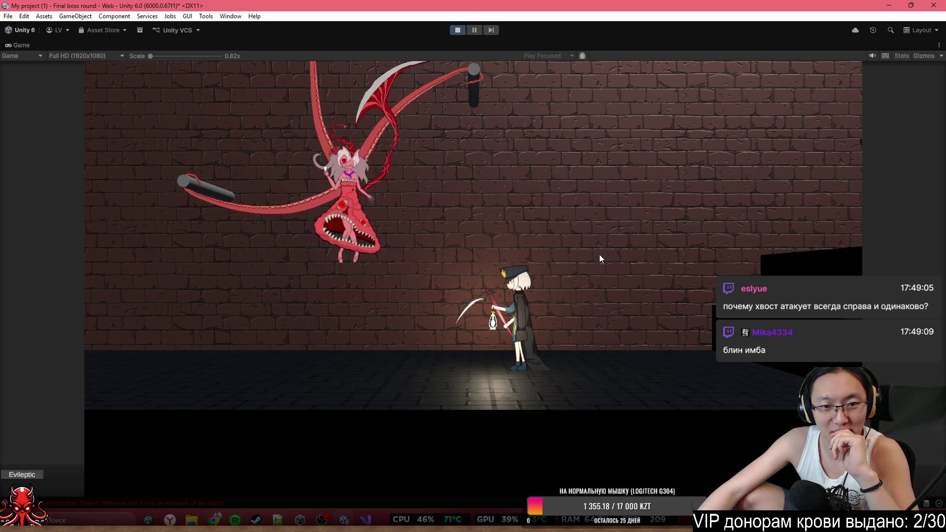
- Exit play mode with the toolbar Play button
{"action": "left_click", "coordinate": [461, 30]}
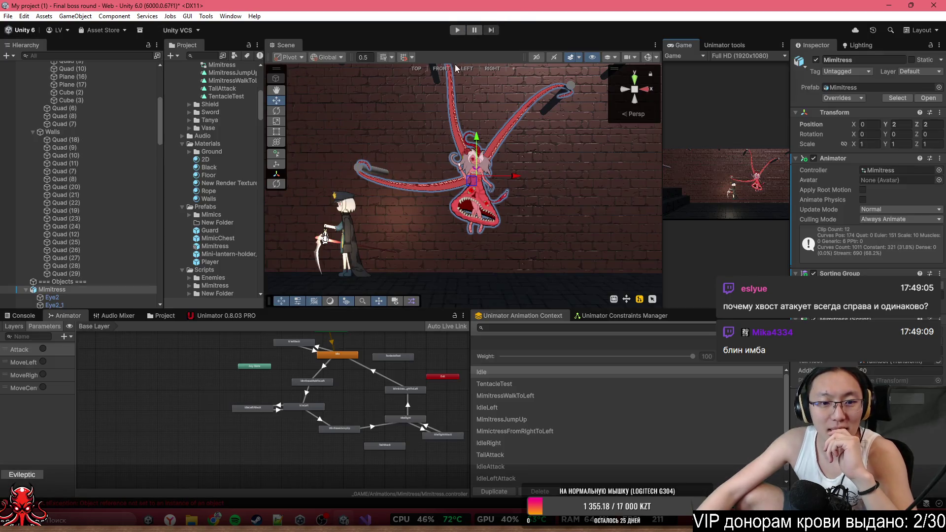
{"action": "scroll", "coordinate": [557, 475], "scroll_direction": "down", "scroll_amount": 1}
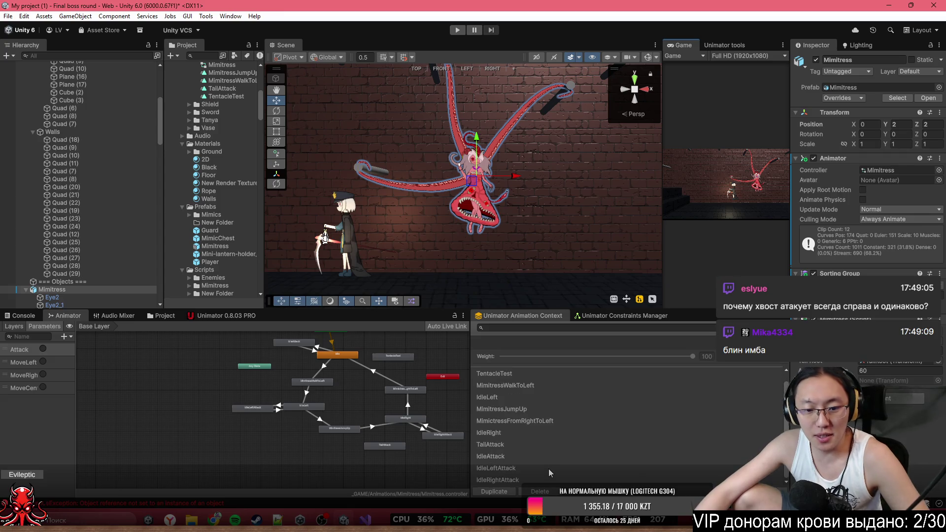
- Select TailAttack, preview frame 91 with the boss framed, and load its tail bone tracks into the timeline
{"action": "left_click", "coordinate": [530, 446]}
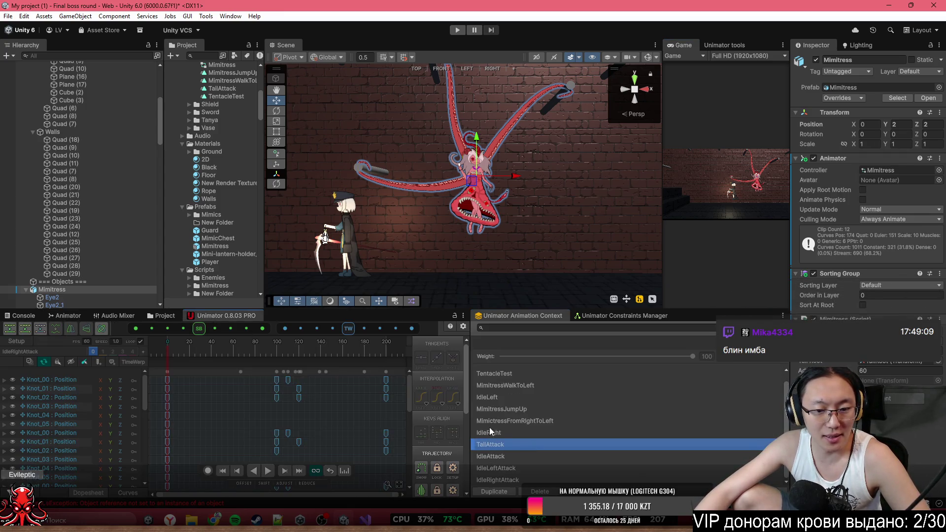
{"action": "left_click", "coordinate": [267, 358]}
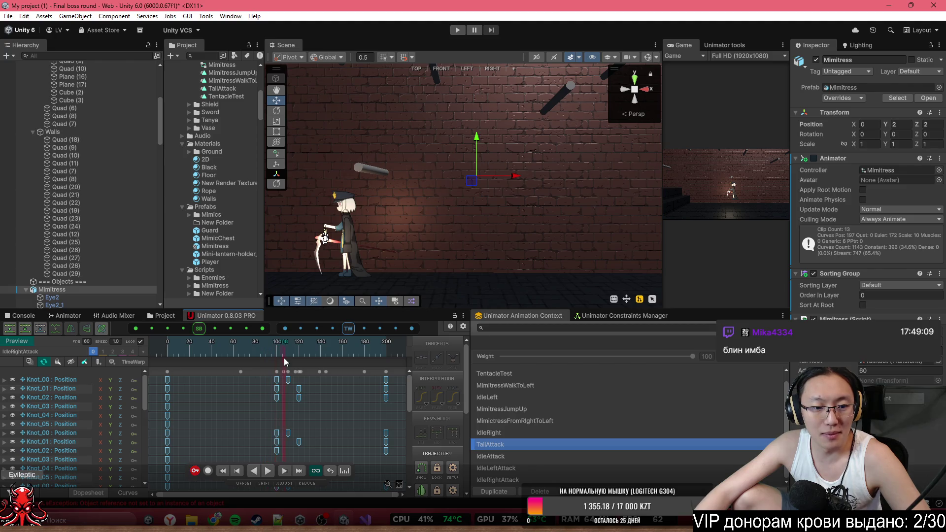
{"action": "key", "text": "f"}
{"action": "left_click_drag", "start_coordinate": [408, 205], "coordinate": [404, 278]}
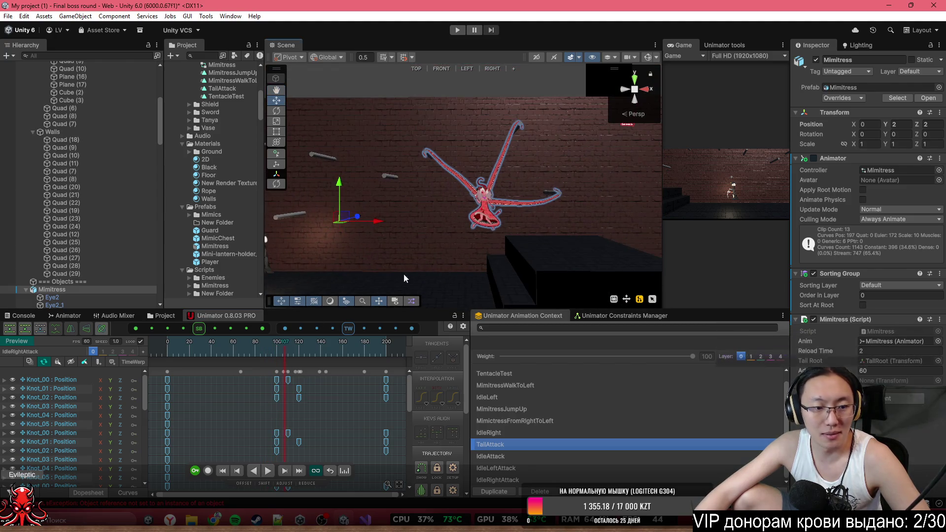
{"action": "left_click", "coordinate": [26, 340]}
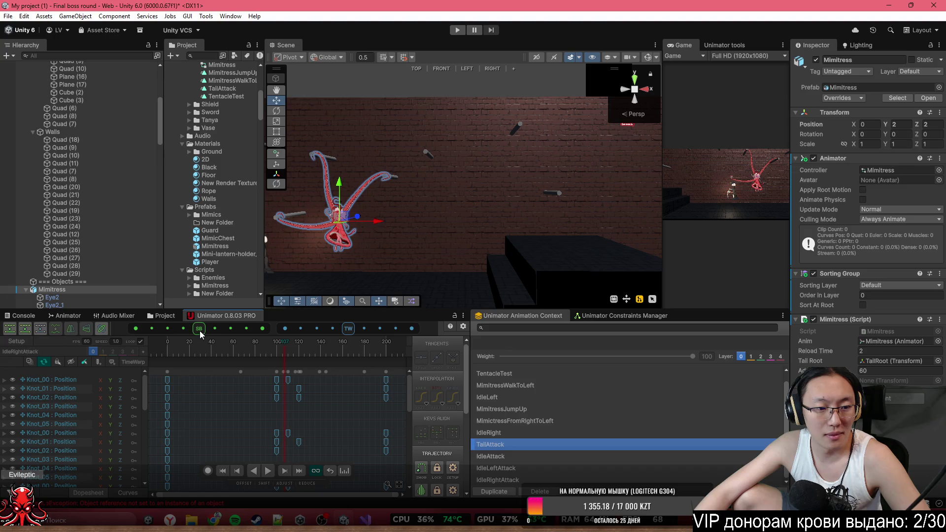
{"action": "left_click", "coordinate": [199, 333]}
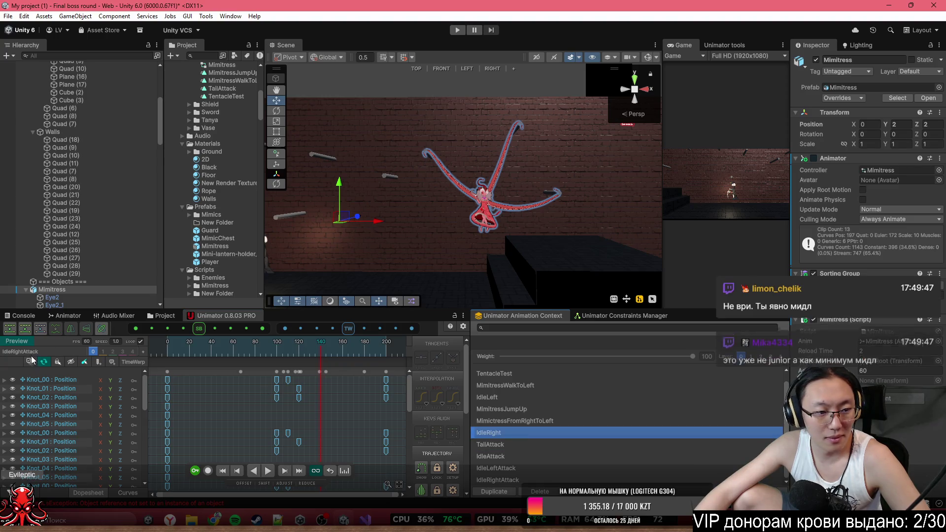
{"action": "left_click", "coordinate": [500, 468]}
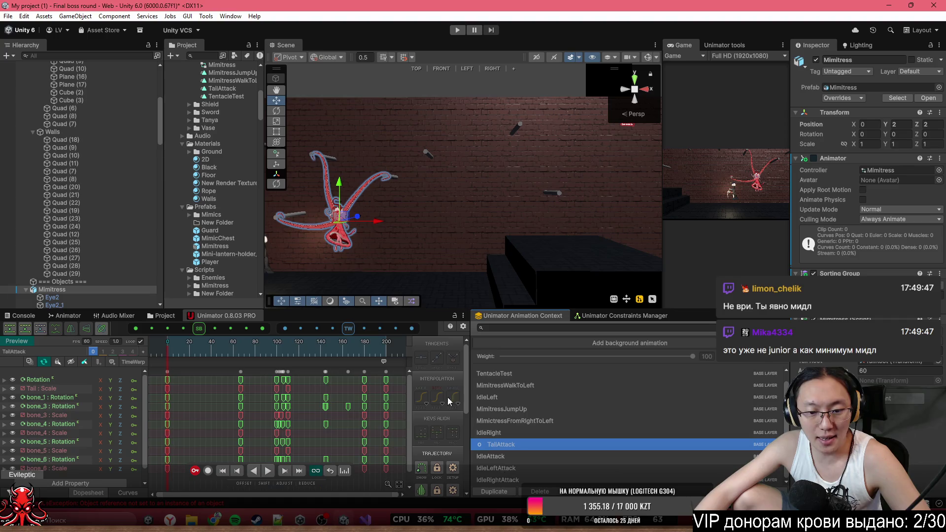
- Zoom in on the boss's scythe-tail pose at frame 72 with scene Gizmos turned on
{"action": "mouse_move", "coordinate": [444, 222]}
{"action": "left_mouse_down"}
{"action": "mouse_move", "coordinate": [419, 234]}
{"action": "mouse_move", "coordinate": [394, 230]}
{"action": "left_mouse_up"}
{"action": "left_click_drag", "start_coordinate": [177, 351], "coordinate": [311, 368]}
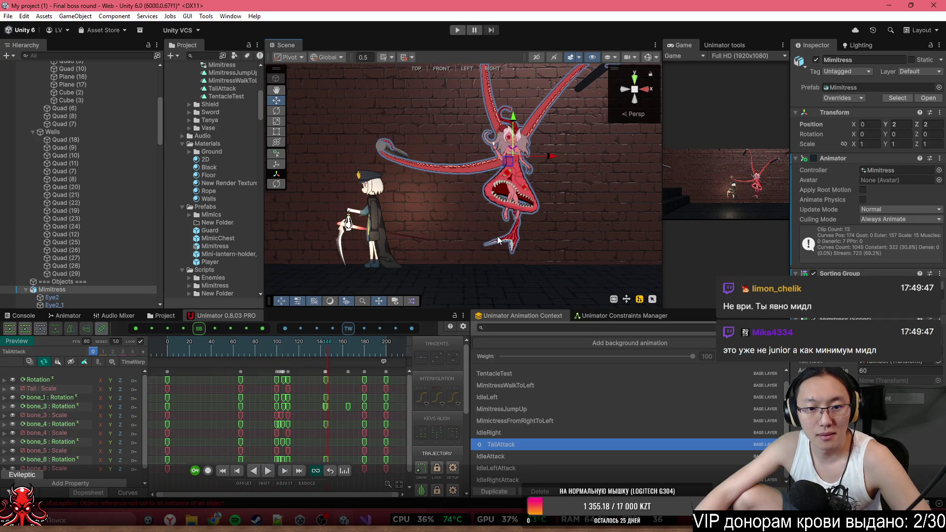
{"action": "scroll", "coordinate": [499, 235], "scroll_direction": "up", "scroll_amount": 4}
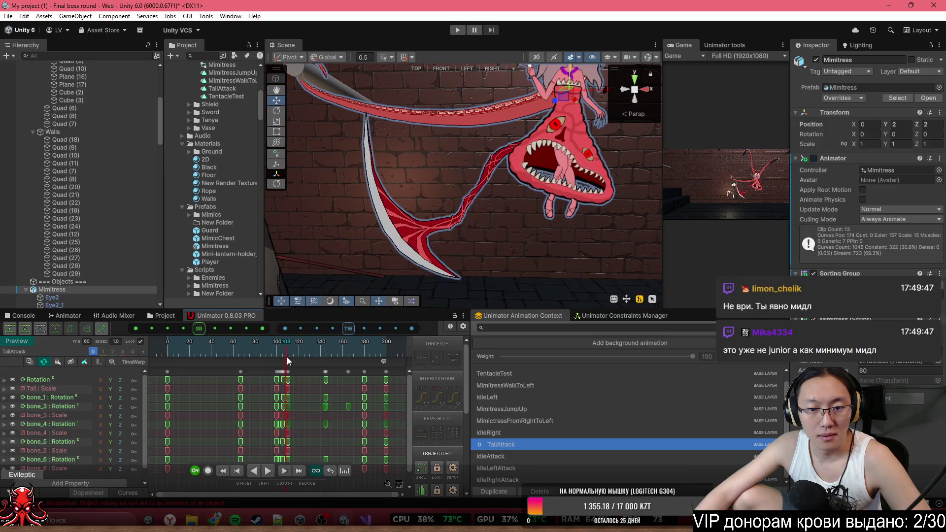
{"action": "left_click", "coordinate": [647, 58]}
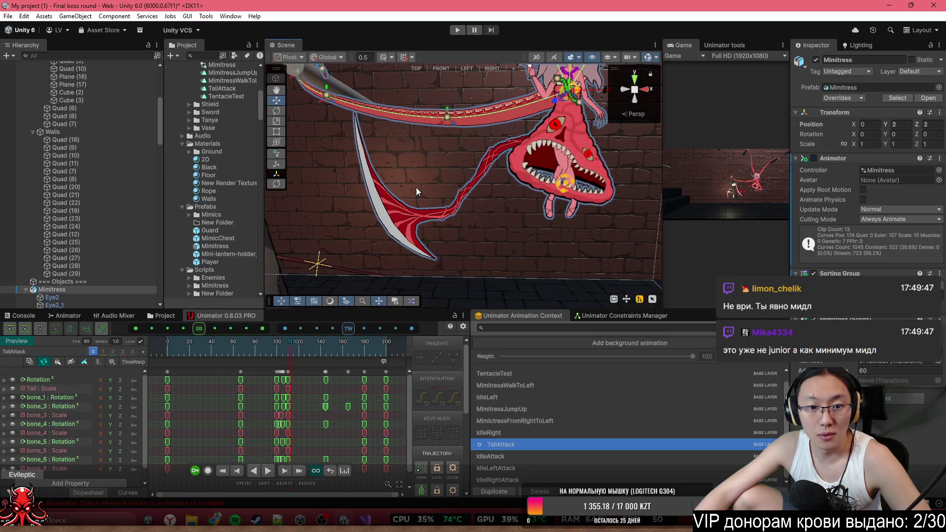
{"action": "left_click", "coordinate": [656, 58]}
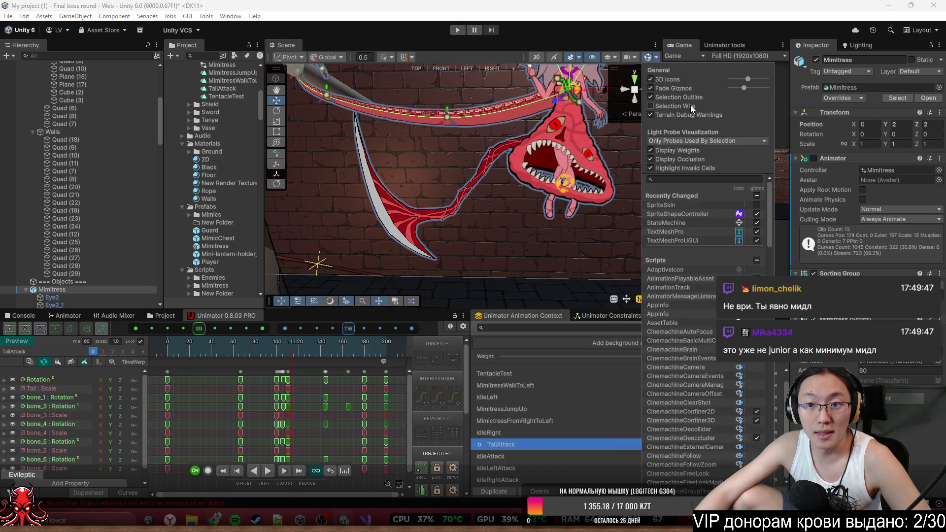
- Show the SpriteSkin bone gizmos and select tail bone bone_6 on the boss
{"action": "left_click", "coordinate": [756, 205]}
{"action": "left_click", "coordinate": [397, 215]}
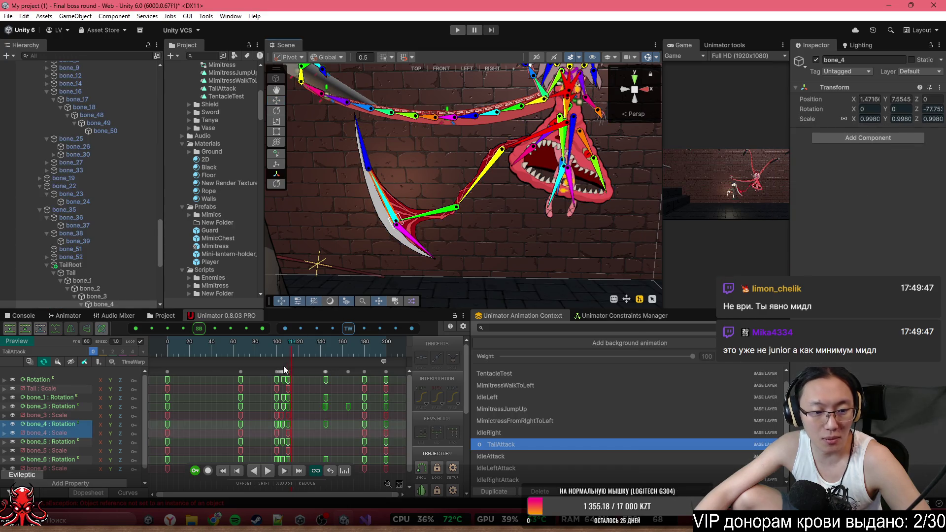
{"action": "left_click", "coordinate": [414, 239]}
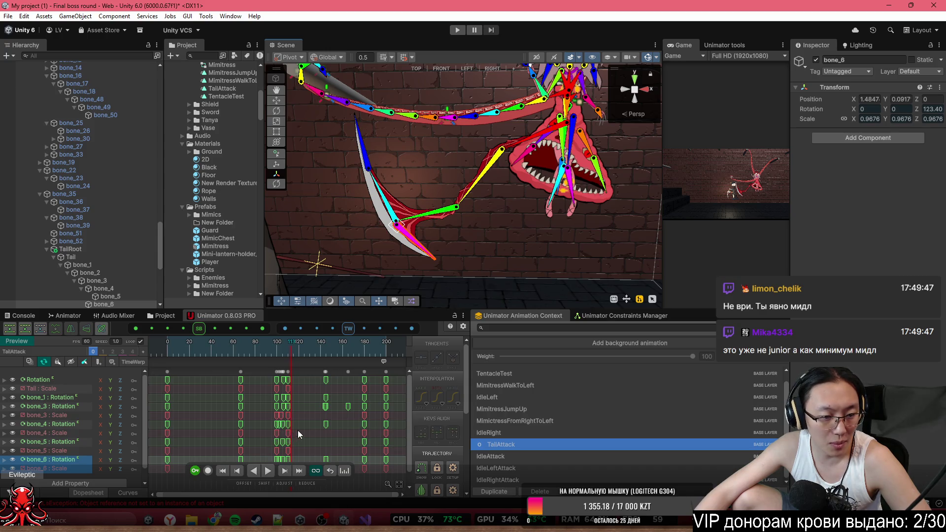
{"action": "scroll", "coordinate": [300, 429], "scroll_direction": "down", "scroll_amount": 1}
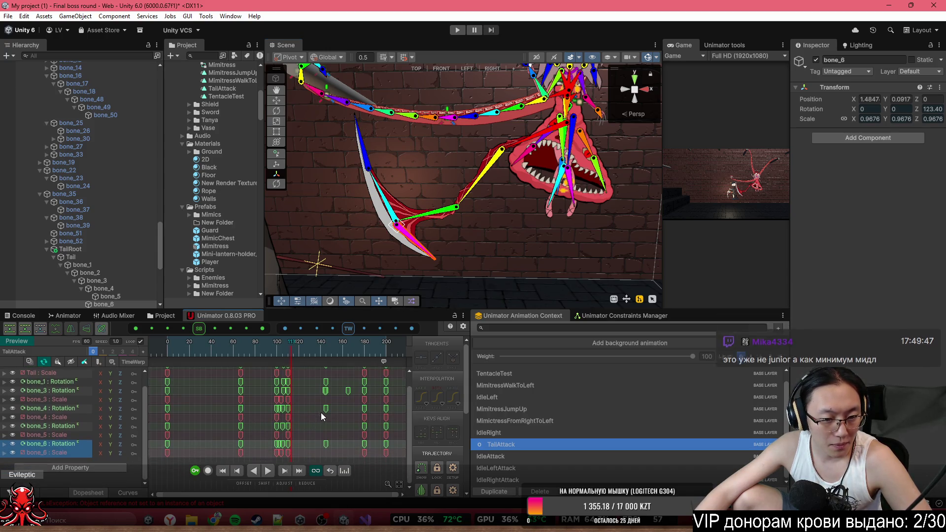
{"action": "scroll", "coordinate": [321, 413], "scroll_direction": "up", "scroll_amount": 1}
{"action": "scroll", "coordinate": [321, 412], "scroll_direction": "up", "scroll_amount": 2}
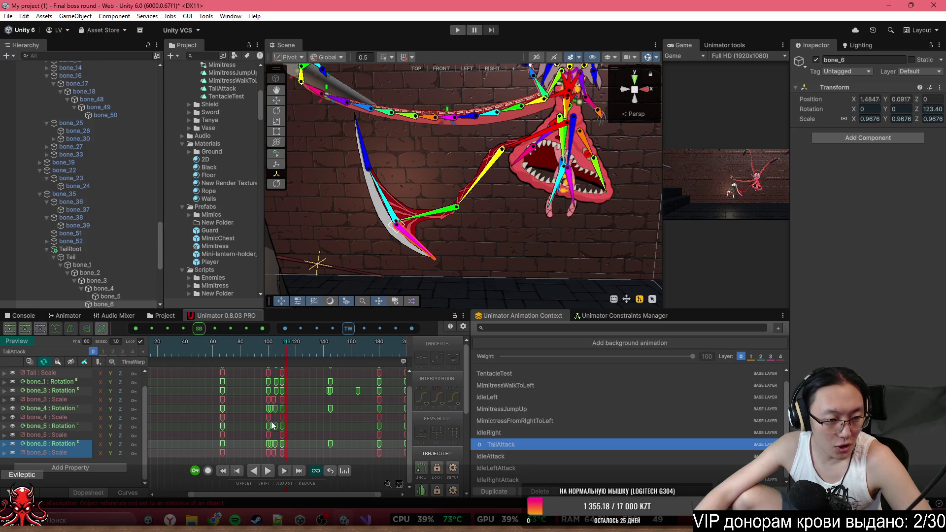
- Move the bone_4, bone_5 and bone_6 rotation keys from frame 110 to frame 120
{"action": "left_click", "coordinate": [283, 416]}
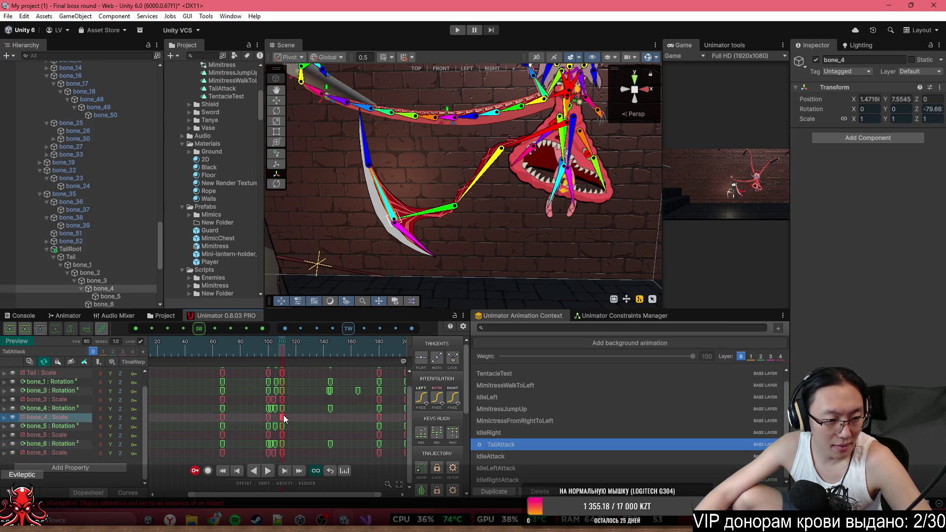
{"action": "left_click", "coordinate": [283, 426]}
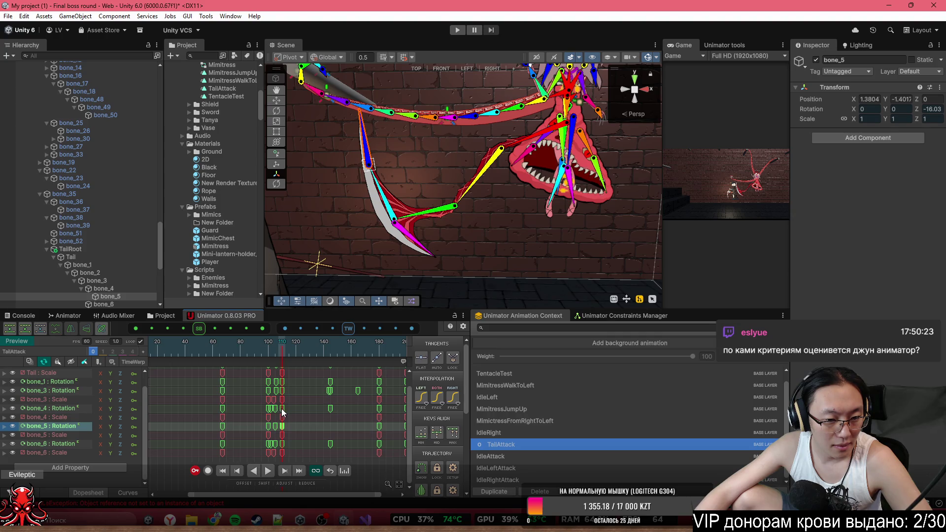
{"action": "left_click", "coordinate": [282, 409], "text": "shift"}
{"action": "left_click", "coordinate": [282, 444], "text": "shift"}
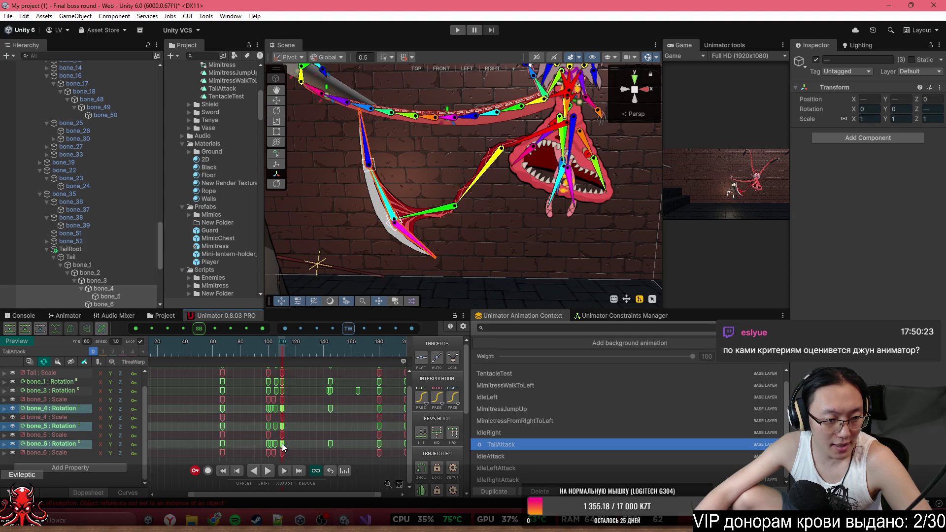
{"action": "left_click_drag", "start_coordinate": [282, 427], "coordinate": [296, 427]}
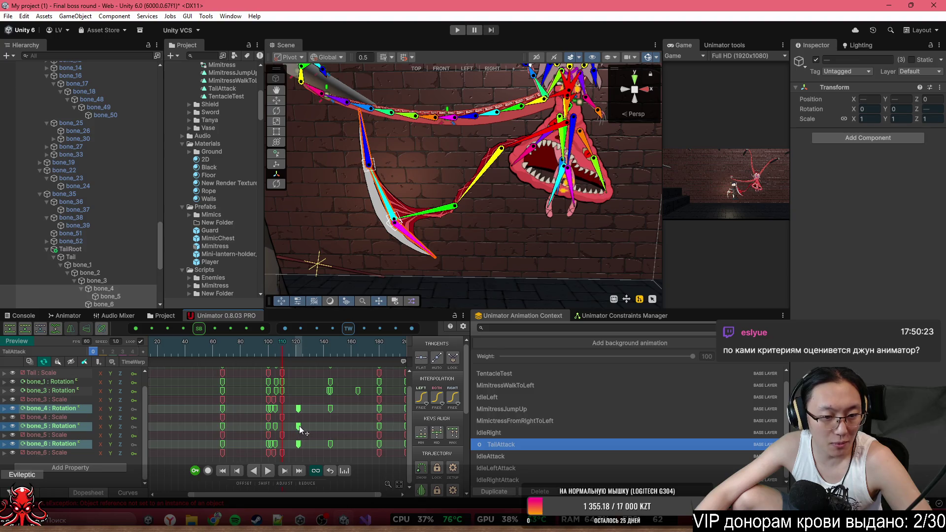
- Reframe the scene, hide the bone gizmos and preview TailAttack from frame 32
{"action": "scroll", "coordinate": [462, 220], "scroll_direction": "down", "scroll_amount": 5}
{"action": "scroll", "coordinate": [466, 219], "scroll_direction": "up", "scroll_amount": 4}
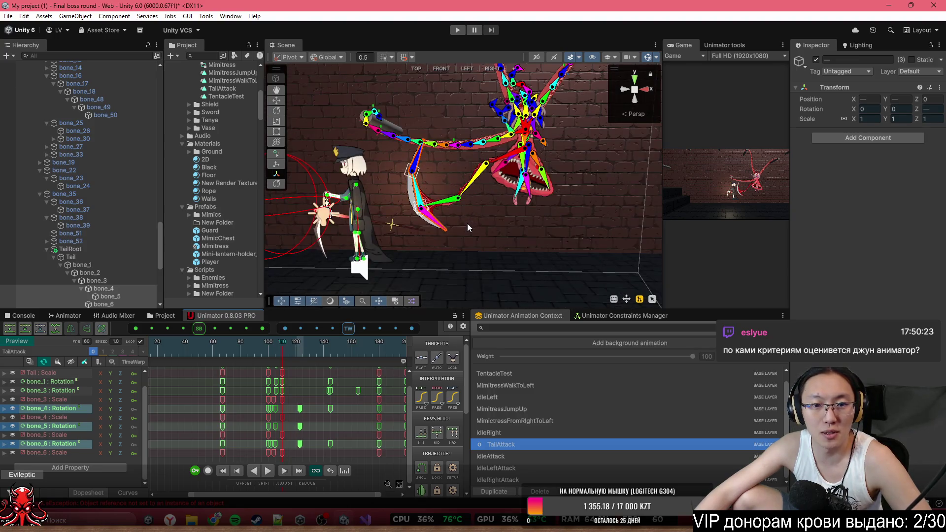
{"action": "left_click_drag", "start_coordinate": [465, 221], "coordinate": [468, 193]}
{"action": "left_click", "coordinate": [209, 351]}
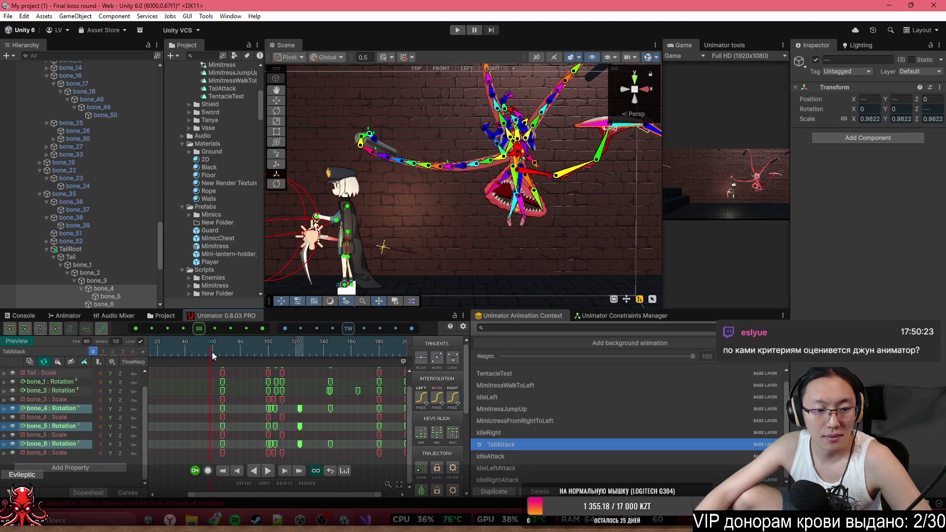
{"action": "scroll", "coordinate": [256, 356], "scroll_direction": "down", "scroll_amount": 2}
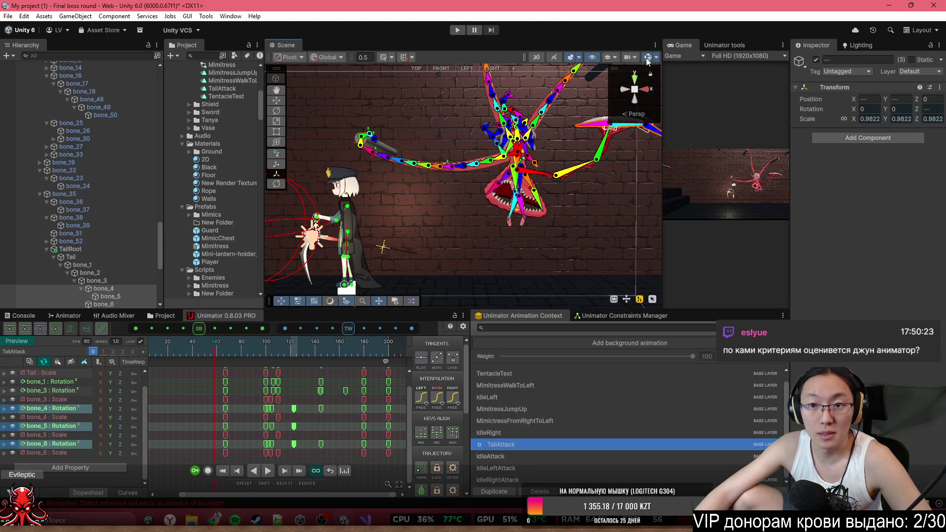
{"action": "left_click", "coordinate": [647, 58]}
{"action": "left_click", "coordinate": [183, 353]}
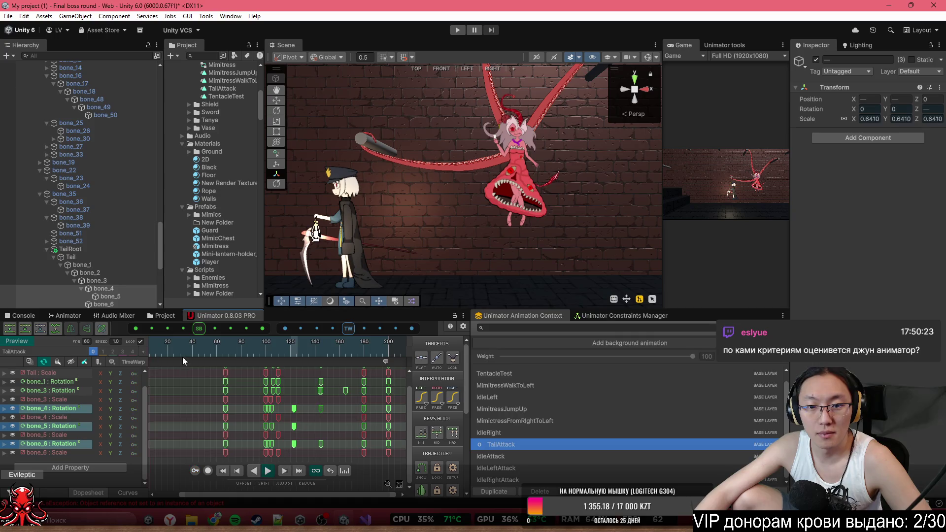
{"action": "left_click", "coordinate": [295, 345]}
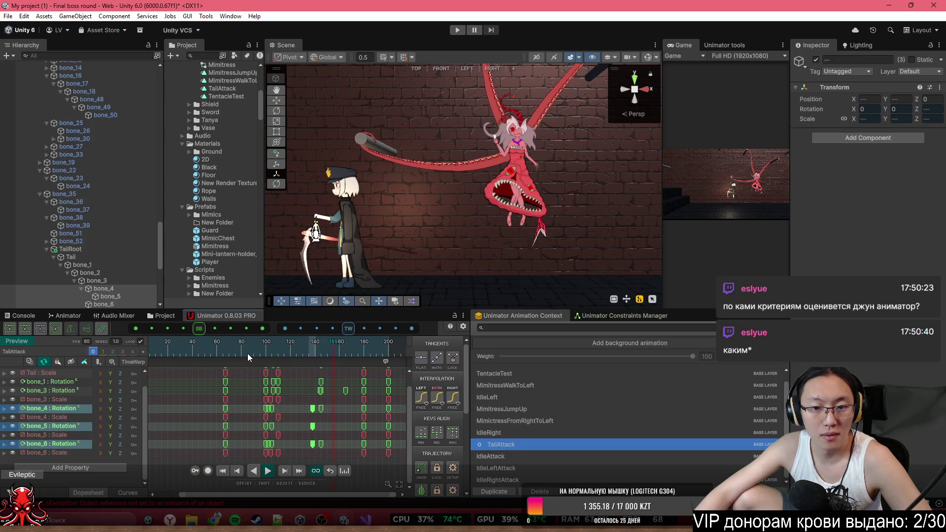
{"action": "key", "text": "space"}
- Nudge the later bone rotation keys a few frames earlier
{"action": "mouse_move", "coordinate": [327, 406]}
{"action": "left_mouse_down"}
{"action": "mouse_move", "coordinate": [321, 447]}
{"action": "mouse_move", "coordinate": [329, 450]}
{"action": "left_mouse_up"}
{"action": "key", "text": "Left"}
{"action": "key", "text": "Left"}
{"action": "key", "text": "Left"}
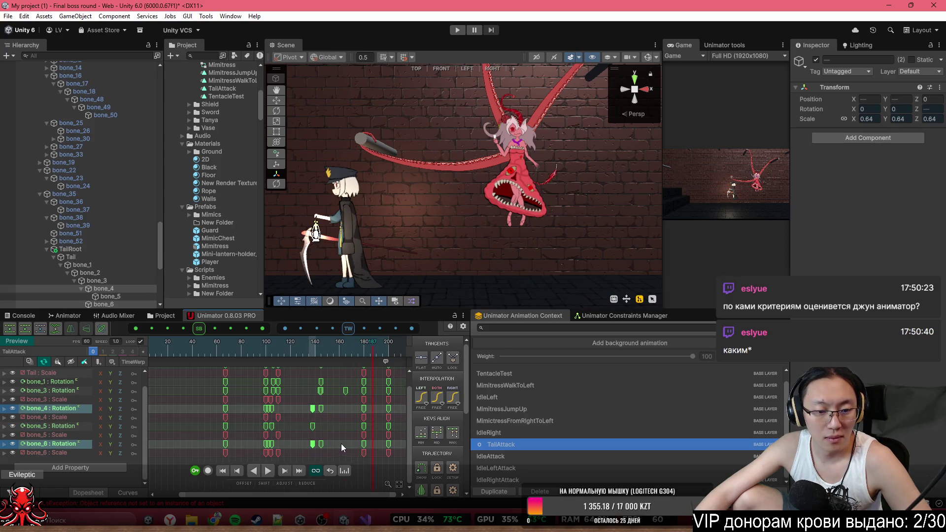
{"action": "left_click", "coordinate": [333, 441]}
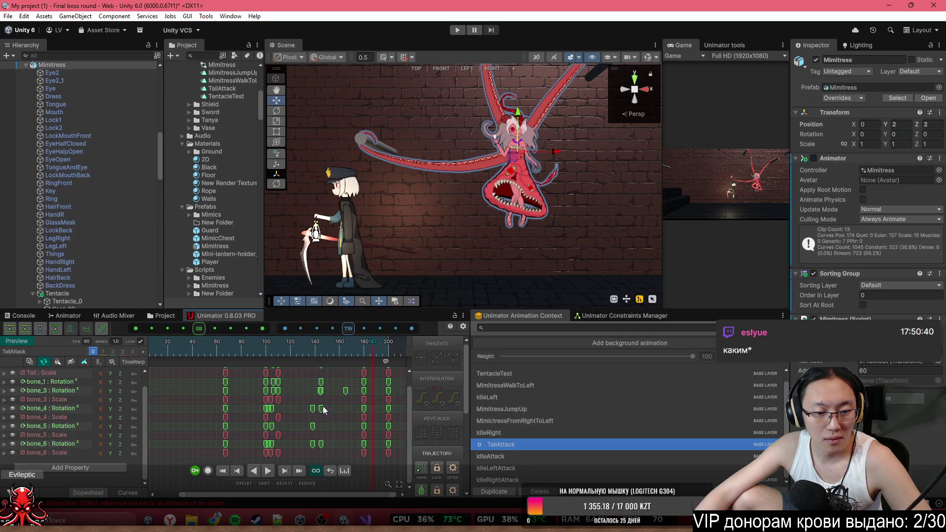
- Push the bone_4 and bone_6 rotation keys later to frame 155 and check the pose near frame 106
{"action": "mouse_move", "coordinate": [325, 404]}
{"action": "left_mouse_down"}
{"action": "mouse_move", "coordinate": [318, 447]}
{"action": "mouse_move", "coordinate": [331, 445]}
{"action": "mouse_move", "coordinate": [331, 422]}
{"action": "left_mouse_up"}
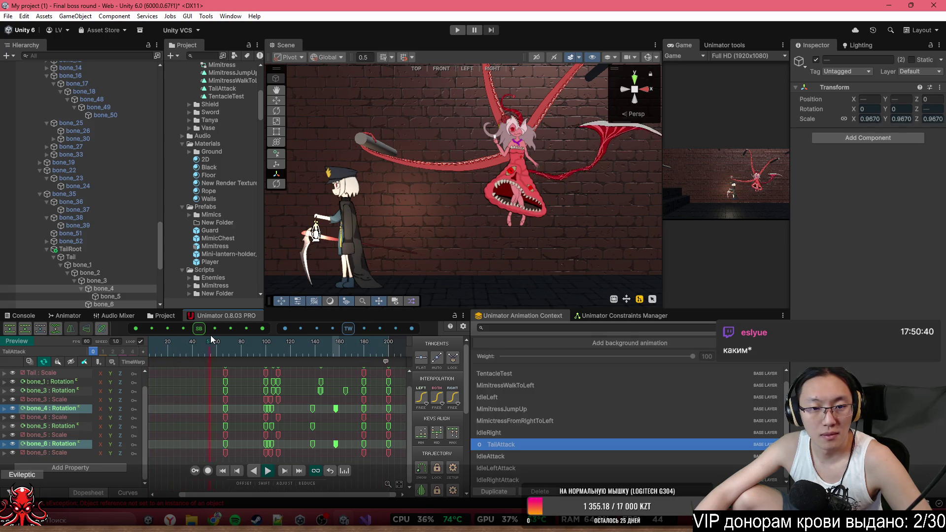
{"action": "mouse_move", "coordinate": [260, 349]}
{"action": "left_mouse_down"}
{"action": "mouse_move", "coordinate": [288, 358]}
{"action": "mouse_move", "coordinate": [211, 354]}
{"action": "left_mouse_up"}
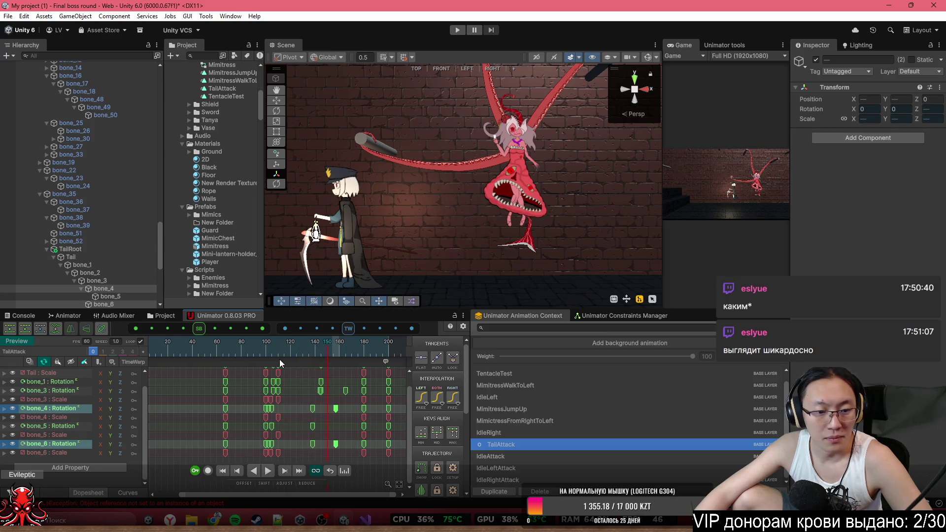
{"action": "mouse_move", "coordinate": [274, 347]}
{"action": "left_mouse_down"}
{"action": "mouse_move", "coordinate": [282, 350]}
{"action": "mouse_move", "coordinate": [259, 350]}
{"action": "mouse_move", "coordinate": [273, 351]}
{"action": "left_mouse_up"}
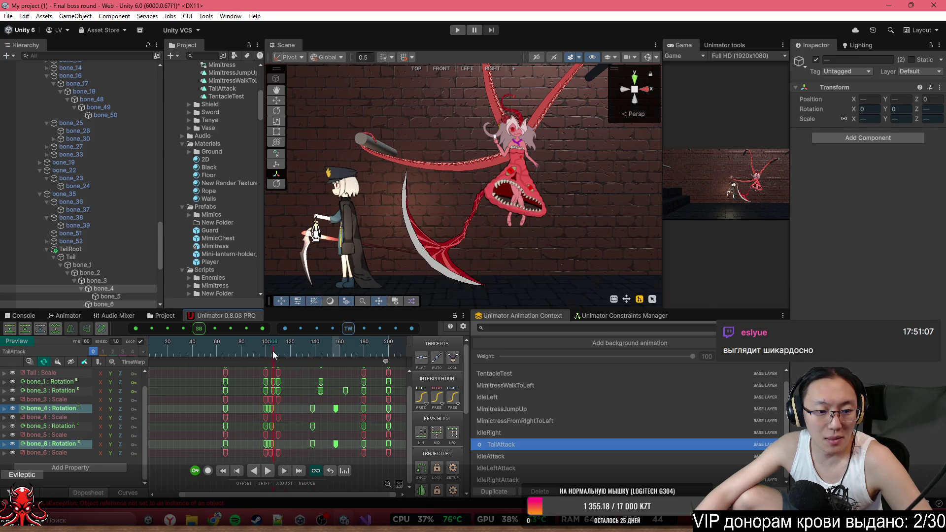
- Select the whole column of keys at frame 110
{"action": "scroll", "coordinate": [287, 392], "scroll_direction": "up", "scroll_amount": 3}
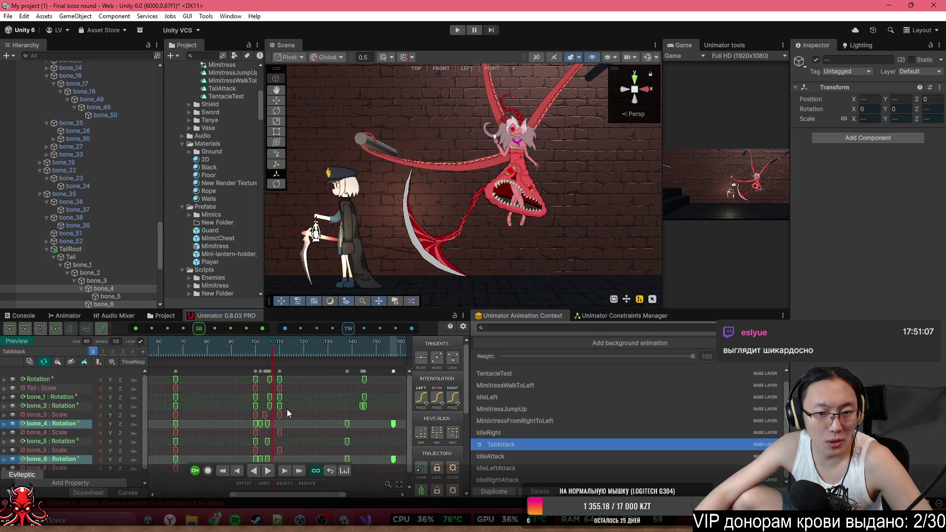
{"action": "scroll", "coordinate": [287, 408], "scroll_direction": "up", "scroll_amount": 1}
{"action": "left_click_drag", "start_coordinate": [275, 352], "coordinate": [278, 351]}
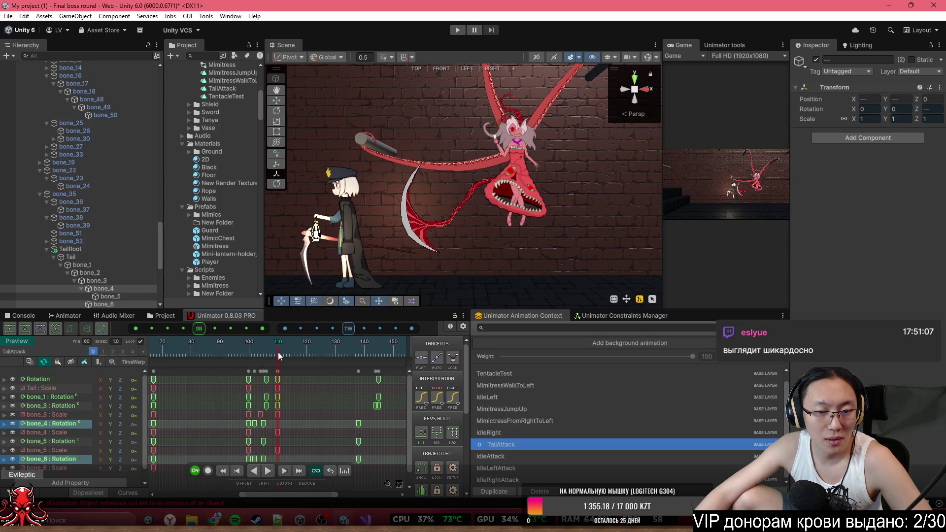
{"action": "scroll", "coordinate": [278, 352], "scroll_direction": "up", "scroll_amount": 3}
{"action": "left_click", "coordinate": [279, 372]}
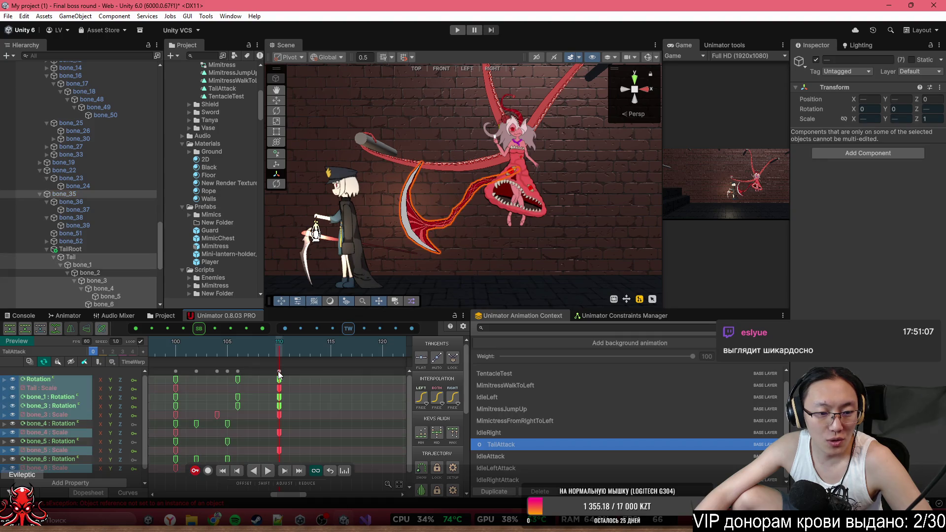
- Copy the frame-110 keys and paste them at about frame 116
{"action": "scroll", "coordinate": [295, 372], "scroll_direction": "down", "scroll_amount": 3}
{"action": "left_click", "coordinate": [299, 405]}
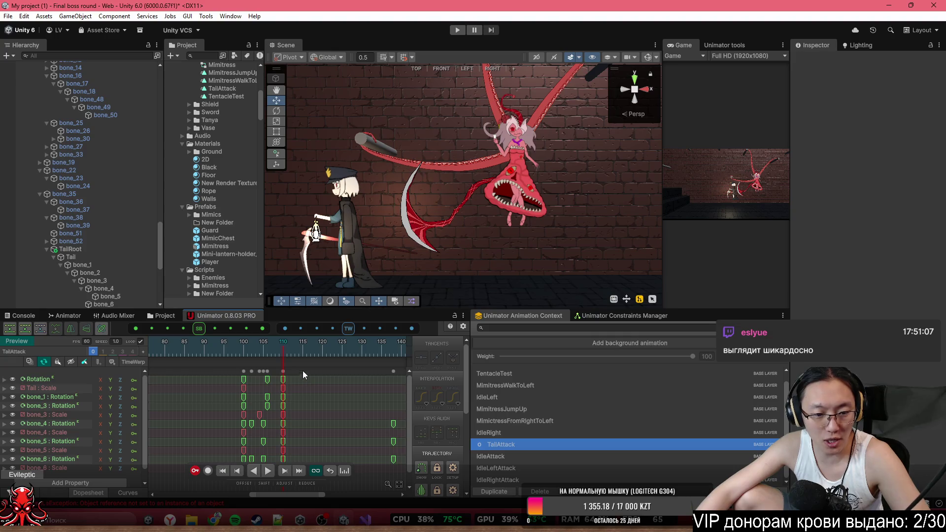
{"action": "left_click", "coordinate": [283, 371]}
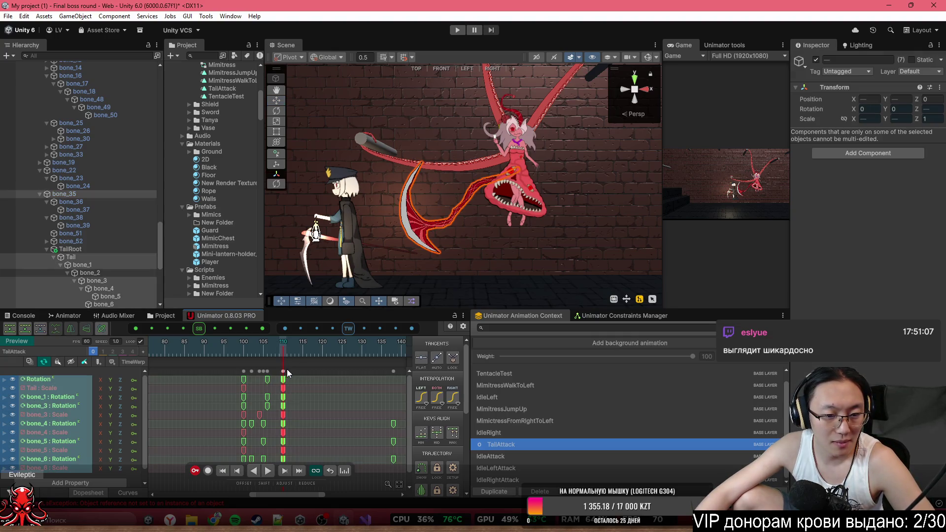
{"action": "key", "text": "ctrl+c"}
{"action": "left_click", "coordinate": [292, 354]}
{"action": "scroll", "coordinate": [318, 397], "scroll_direction": "down", "scroll_amount": 3}
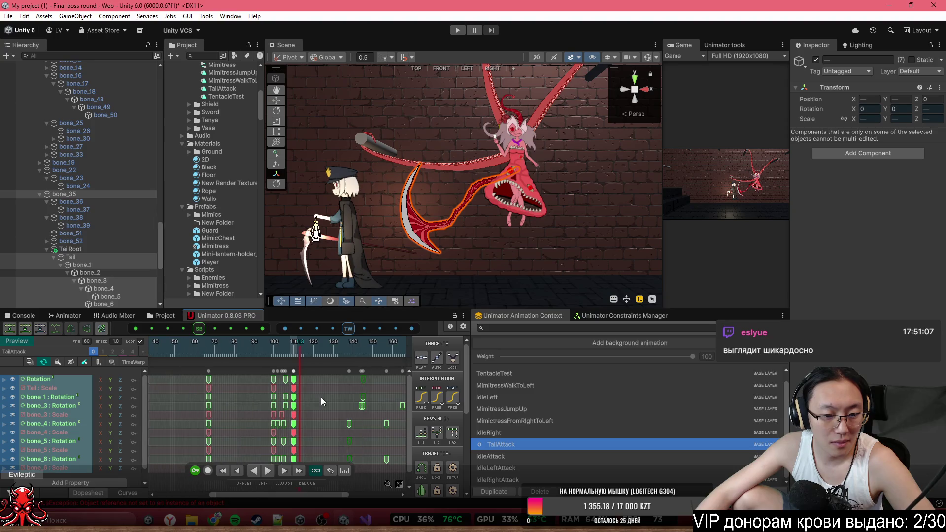
{"action": "left_click", "coordinate": [306, 350]}
{"action": "key", "text": "ctrl+v"}
- Preview TailAttack, shift the pasted keys two frames earlier, then playtest the boss in Play mode
{"action": "scroll", "coordinate": [306, 364], "scroll_direction": "down", "scroll_amount": 2}
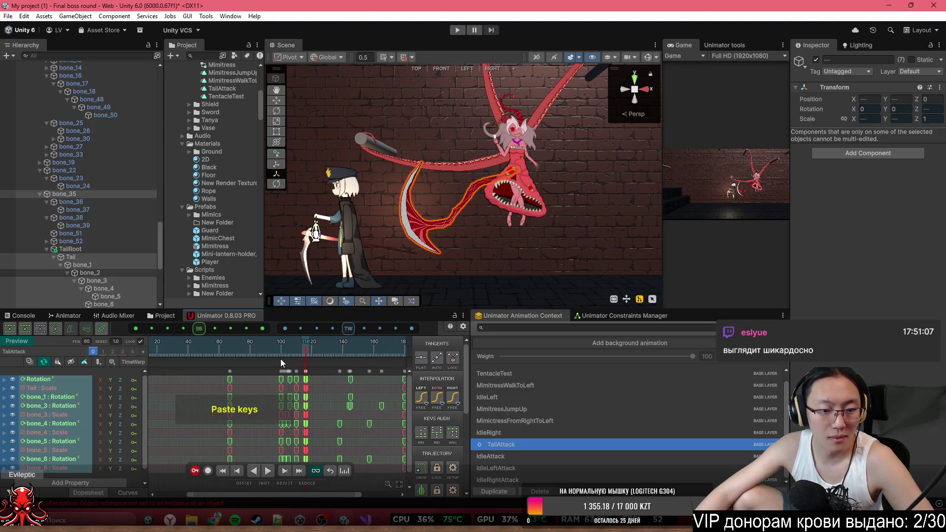
{"action": "key", "text": "space"}
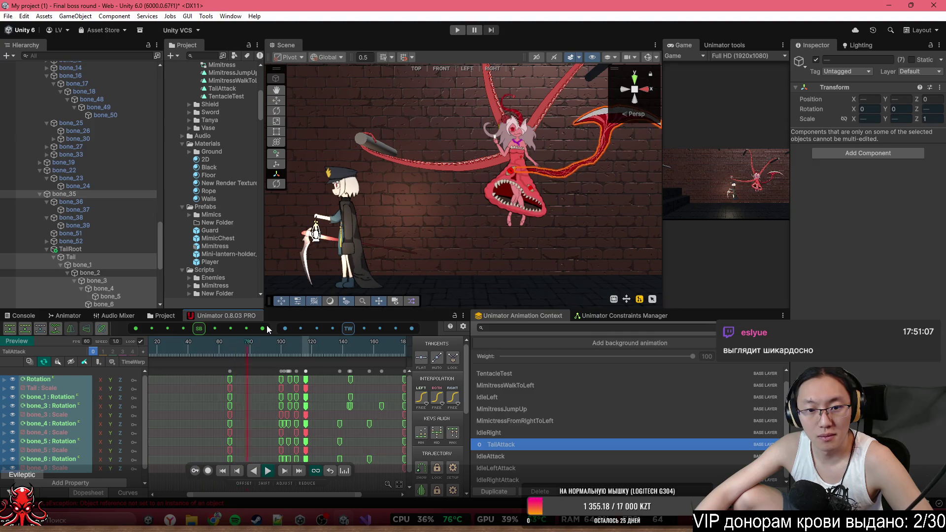
{"action": "scroll", "coordinate": [253, 401], "scroll_direction": "down", "scroll_amount": 1}
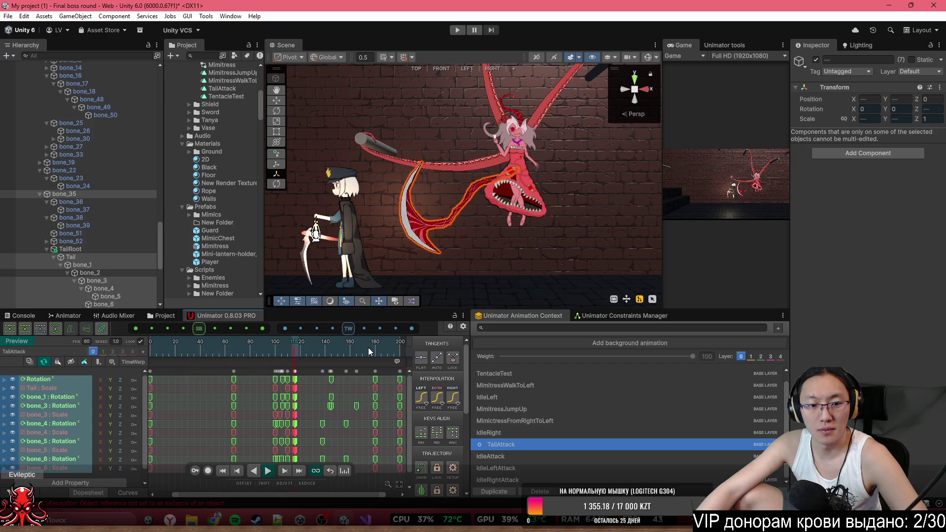
{"action": "scroll", "coordinate": [318, 414], "scroll_direction": "up", "scroll_amount": 1}
{"action": "scroll", "coordinate": [296, 373], "scroll_direction": "up", "scroll_amount": 10}
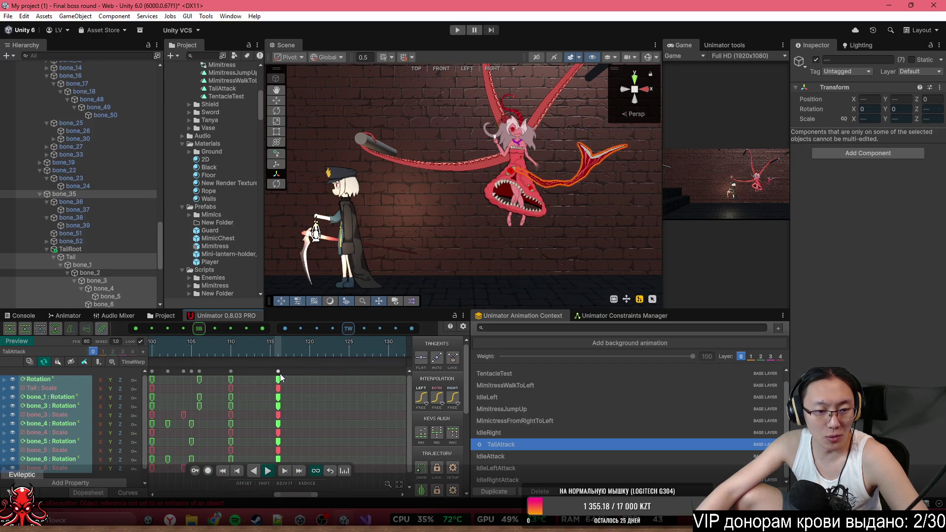
{"action": "left_click_drag", "start_coordinate": [279, 375], "coordinate": [266, 371]}
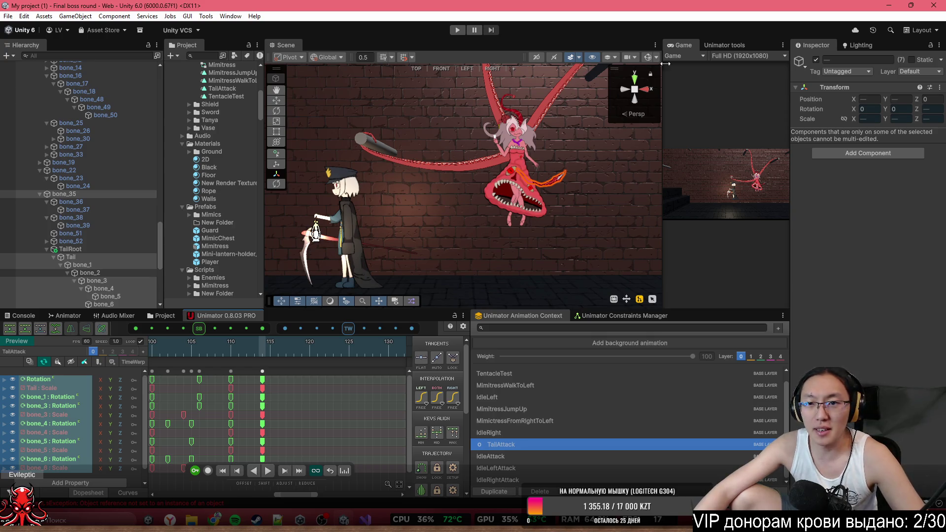
{"action": "left_click", "coordinate": [457, 31]}
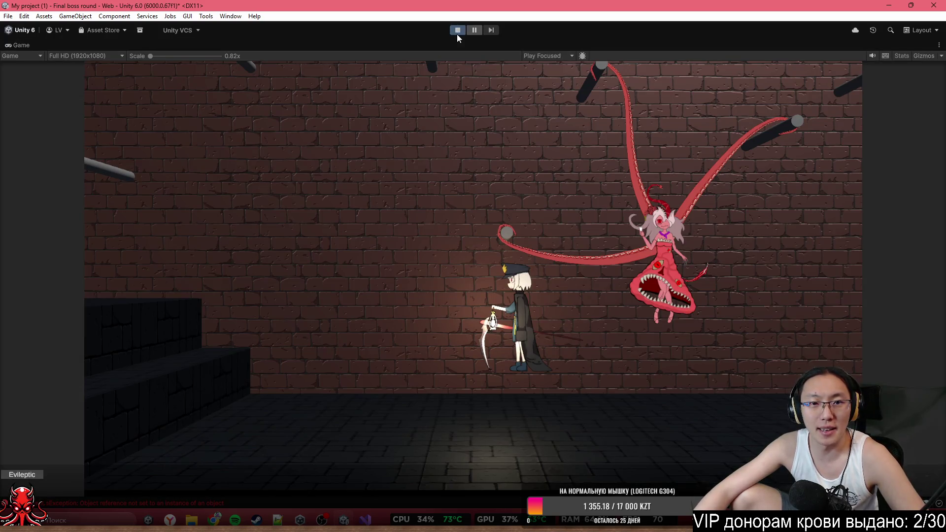
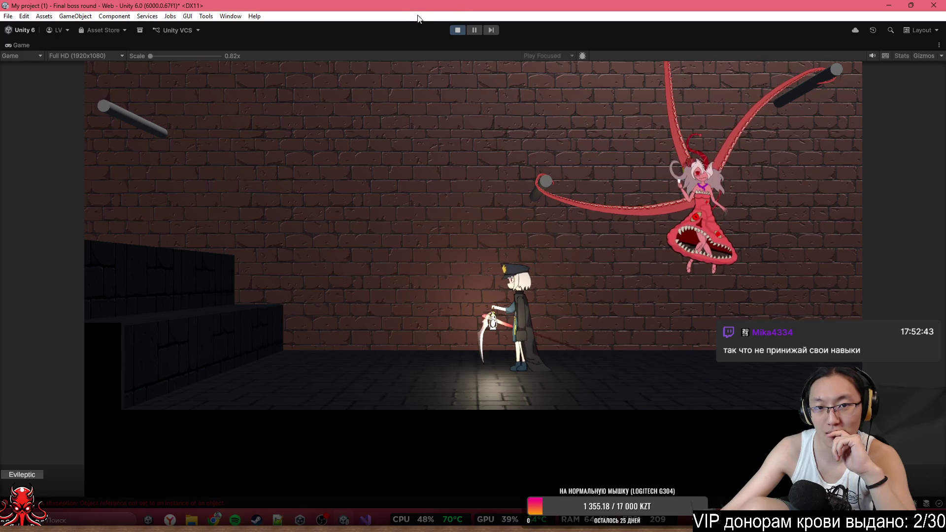
- Stop play mode and move the TailAttack EndAttack event from frame 200 to about frame 118
{"action": "left_click", "coordinate": [461, 30]}
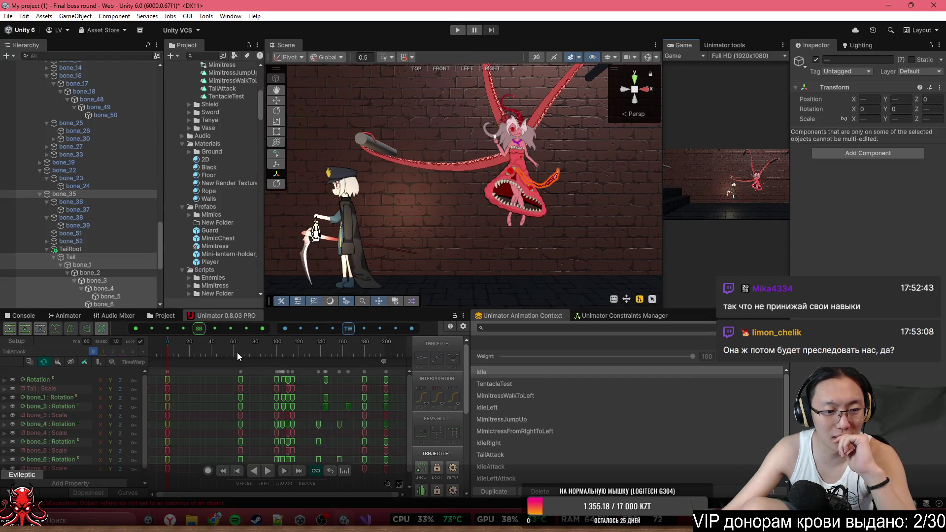
{"action": "scroll", "coordinate": [324, 377], "scroll_direction": "down", "scroll_amount": 1}
{"action": "mouse_move", "coordinate": [278, 350]}
{"action": "left_mouse_down"}
{"action": "mouse_move", "coordinate": [290, 350]}
{"action": "mouse_move", "coordinate": [280, 350]}
{"action": "left_mouse_up"}
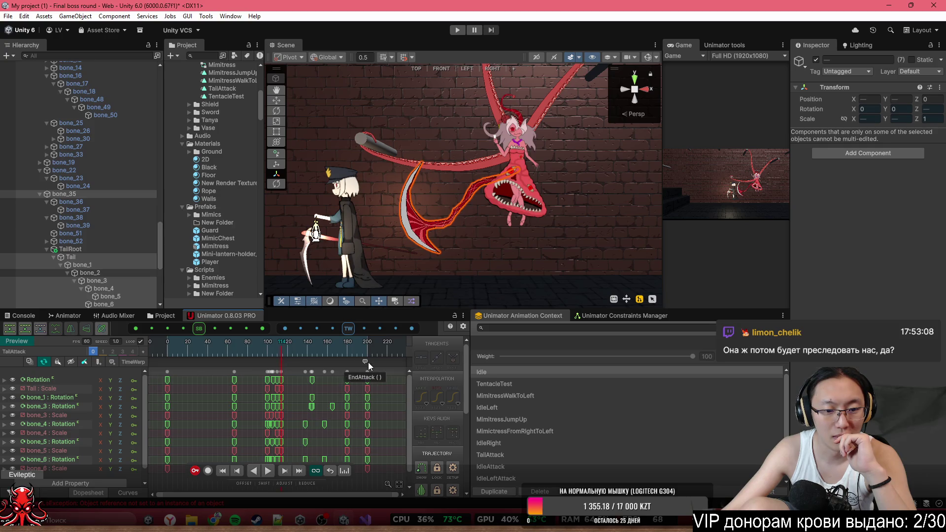
{"action": "left_click_drag", "start_coordinate": [368, 362], "coordinate": [287, 362]}
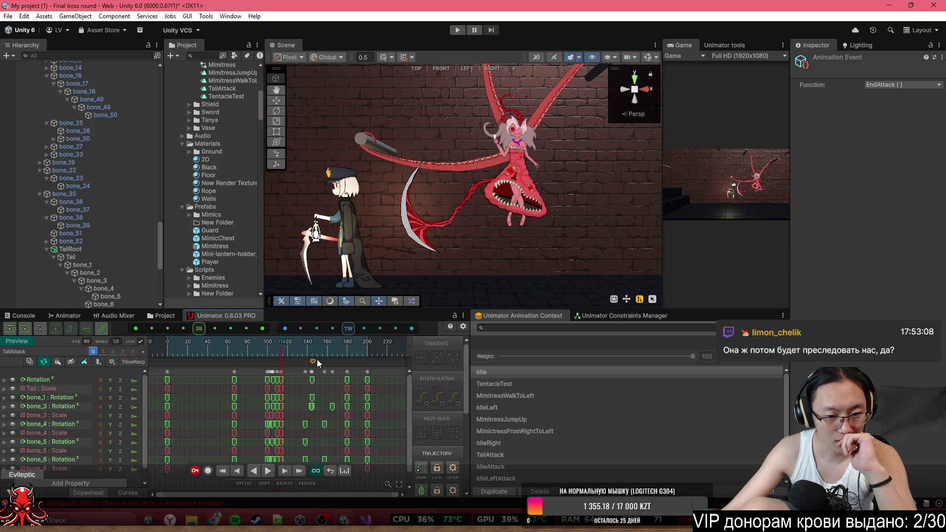
- Check the TailAttack clip settings and close them without changes
{"action": "right_click", "coordinate": [394, 348]}
{"action": "left_click", "coordinate": [419, 400]}
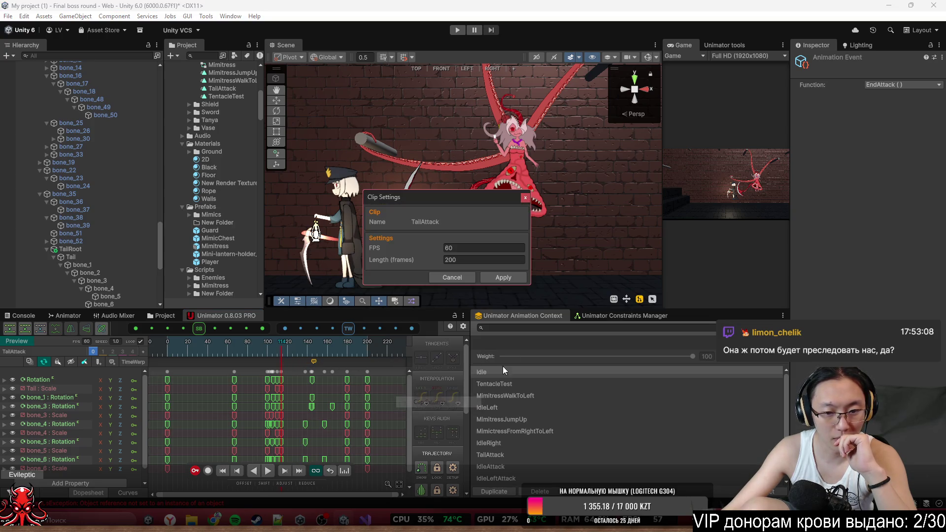
{"action": "left_click", "coordinate": [524, 195]}
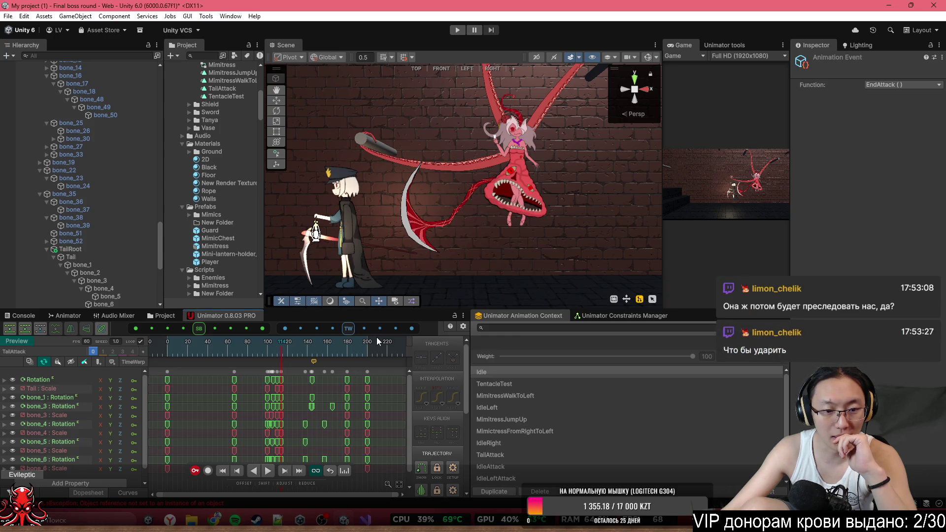
- Switch the timeline ruler to Time Display and put the playhead near 2:19
{"action": "left_click", "coordinate": [464, 327]}
{"action": "mouse_move", "coordinate": [495, 333]}
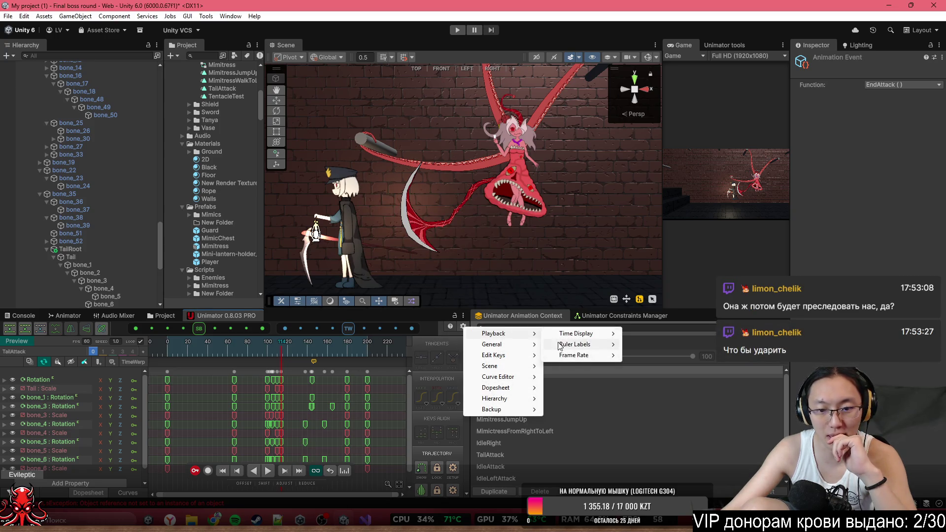
{"action": "mouse_move", "coordinate": [570, 357]}
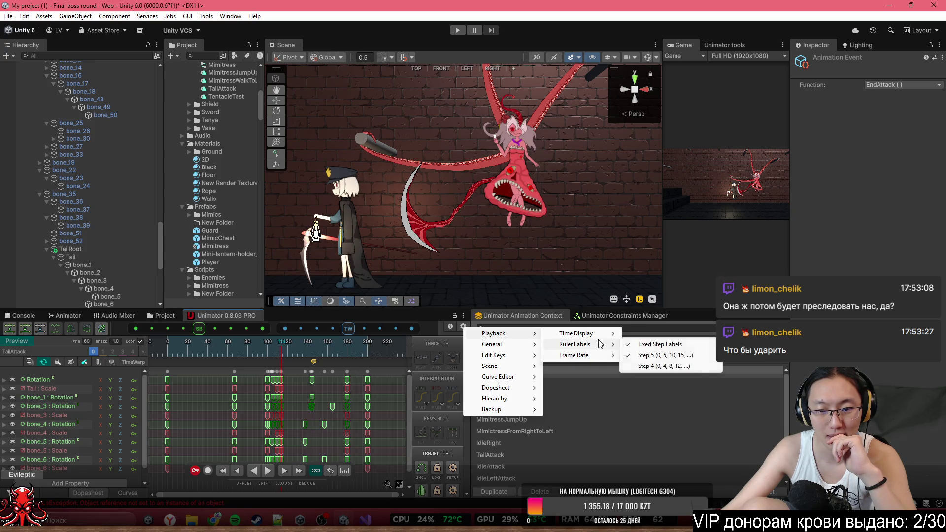
{"action": "mouse_move", "coordinate": [598, 333]}
{"action": "left_click", "coordinate": [640, 344]}
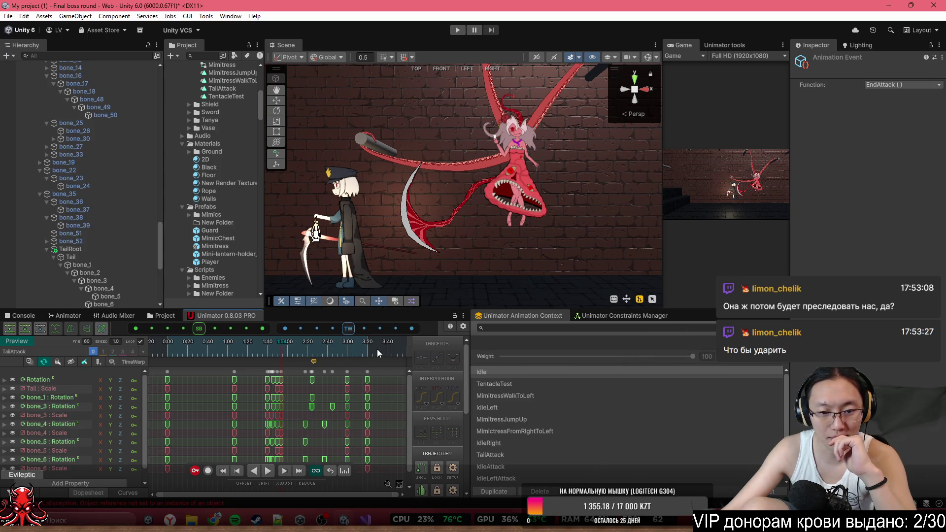
{"action": "left_click", "coordinate": [307, 354]}
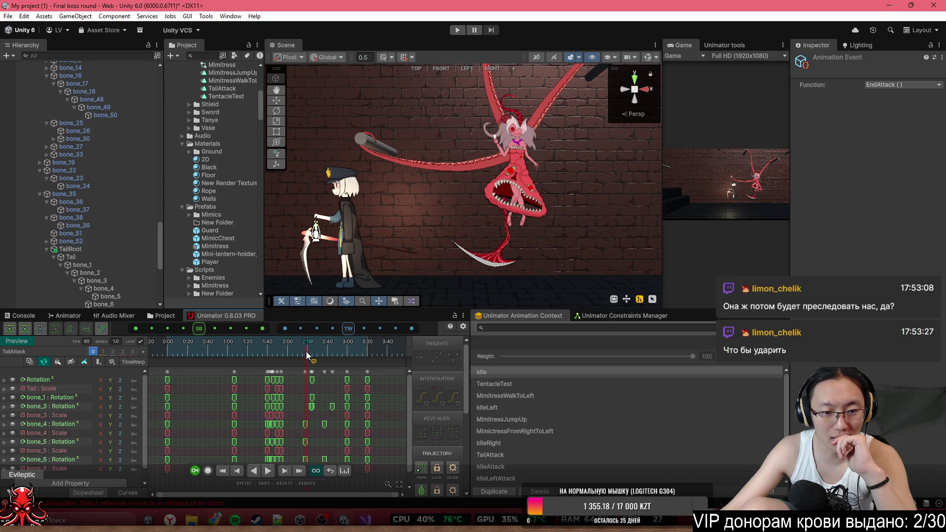
- Set the playhead to 2:20, enter play mode, and widen the Game view over the Scene view
{"action": "left_click_drag", "start_coordinate": [306, 353], "coordinate": [308, 352]}
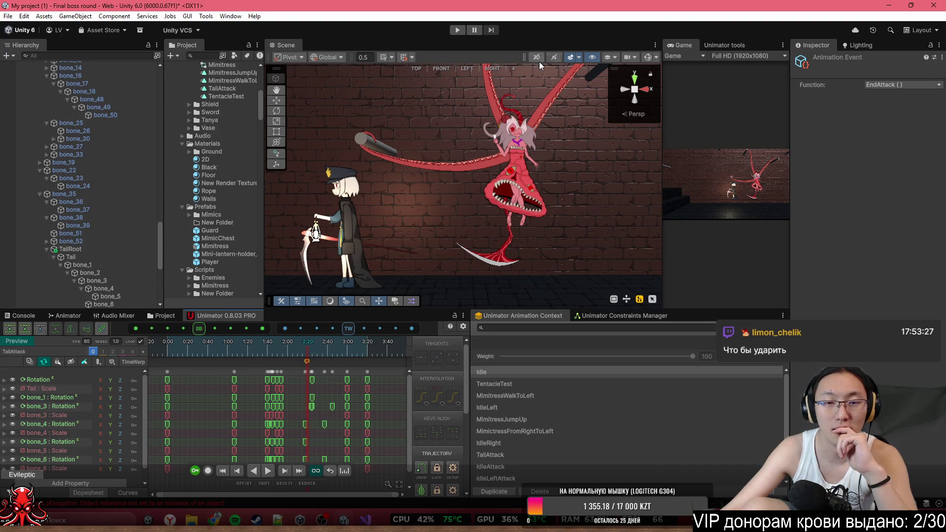
{"action": "left_click", "coordinate": [461, 31]}
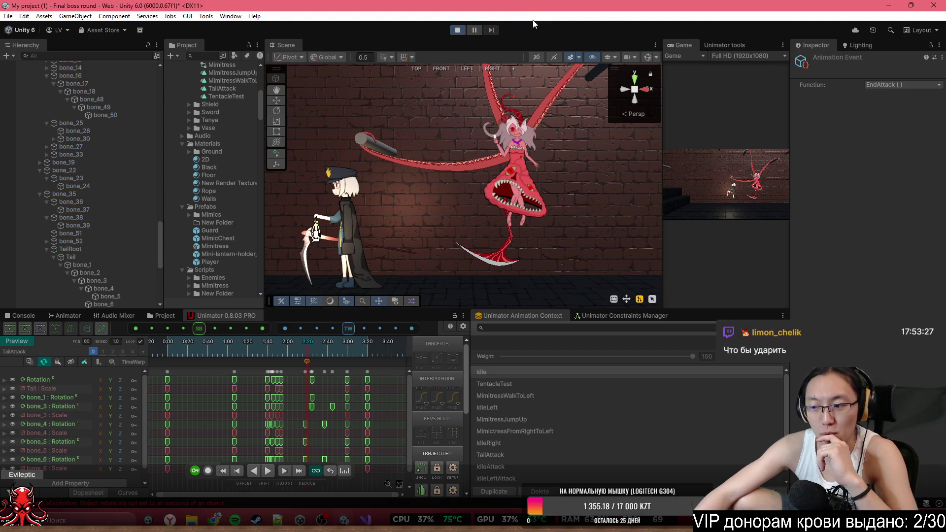
{"action": "left_click_drag", "start_coordinate": [664, 74], "coordinate": [374, 103]}
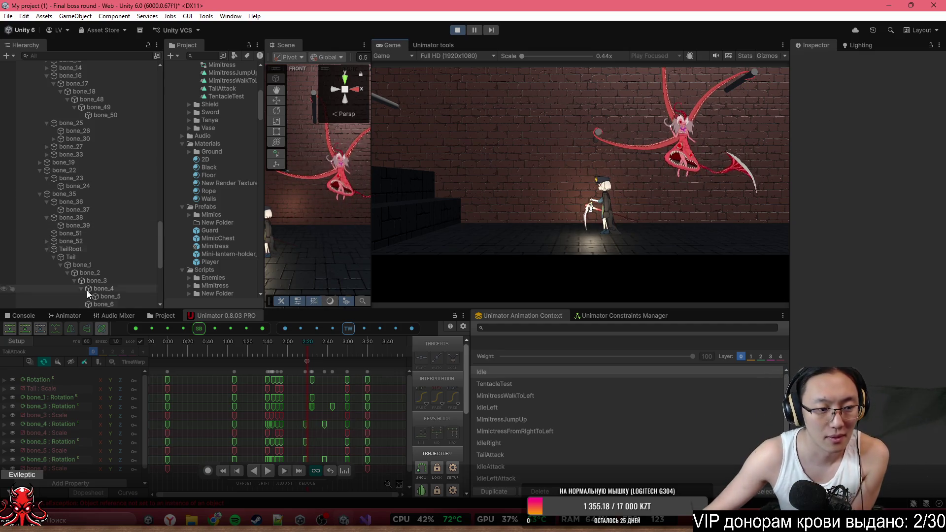
- In the Animator graph, toggle MoveLeft on and off while moving the player left
{"action": "left_click", "coordinate": [68, 317]}
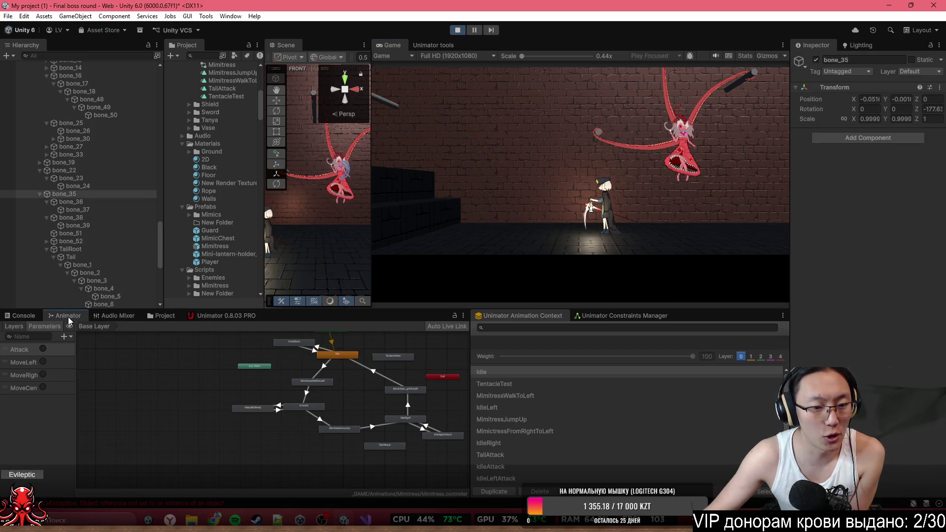
{"action": "left_click", "coordinate": [42, 363]}
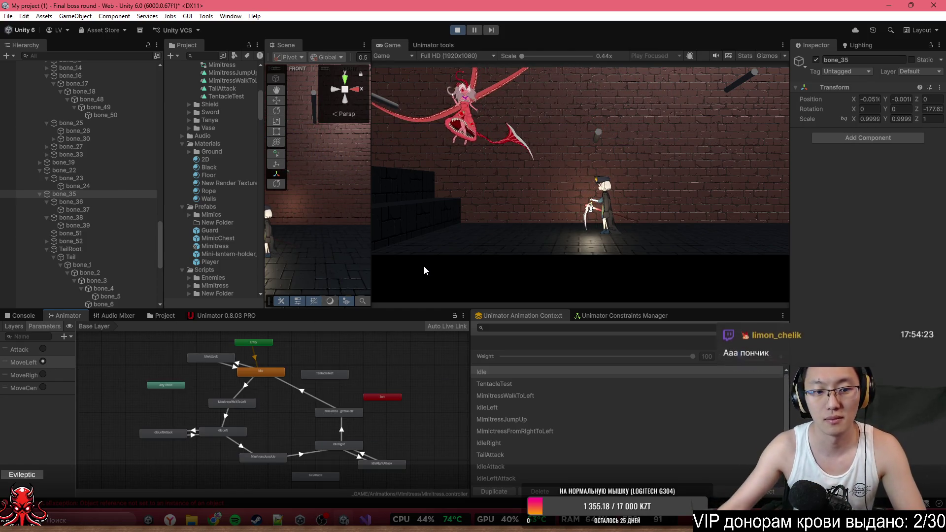
{"action": "key", "text": "a"}
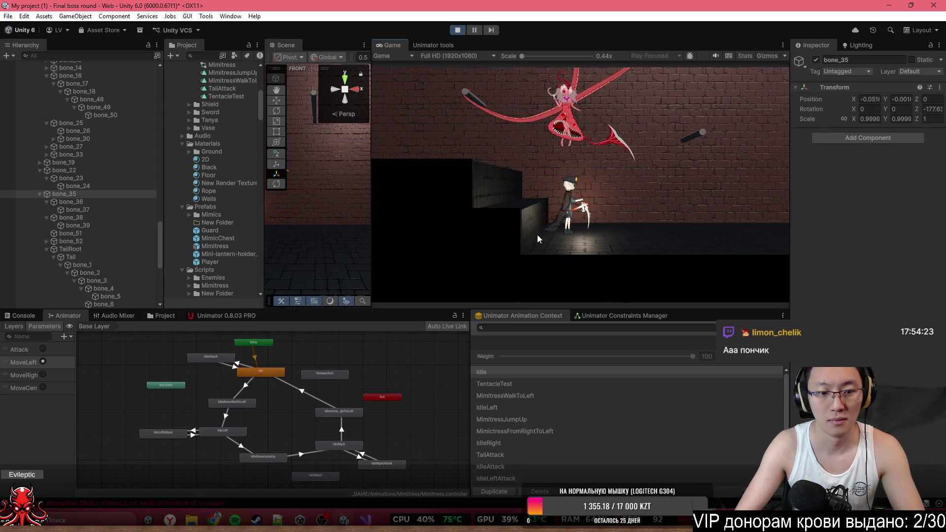
{"action": "left_click", "coordinate": [42, 362]}
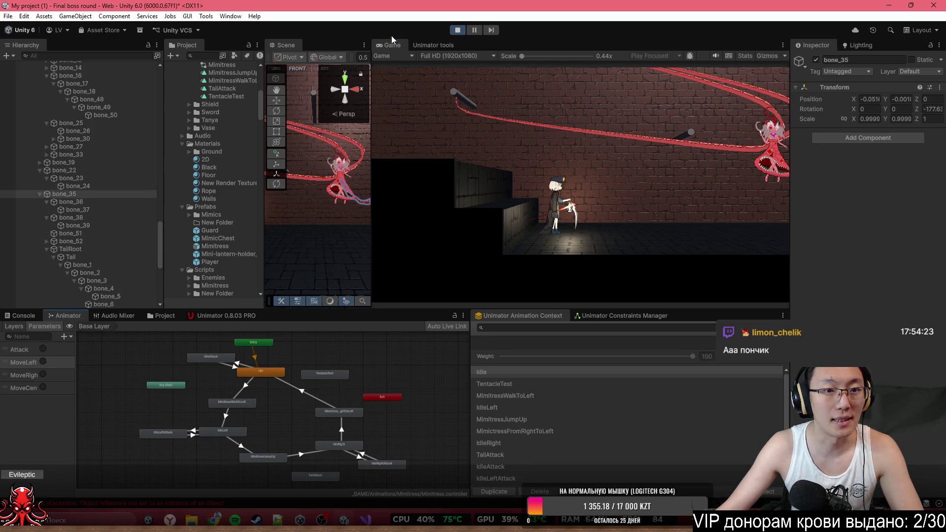
- Stop play mode and select the Mimitress boss in the Hierarchy
{"action": "left_click", "coordinate": [457, 30]}
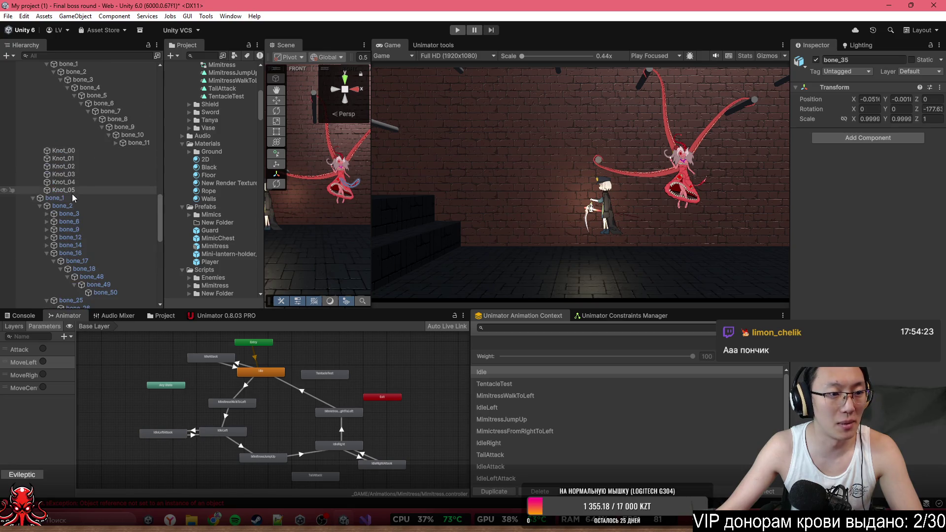
{"action": "scroll", "coordinate": [77, 187], "scroll_direction": "up", "scroll_amount": 10}
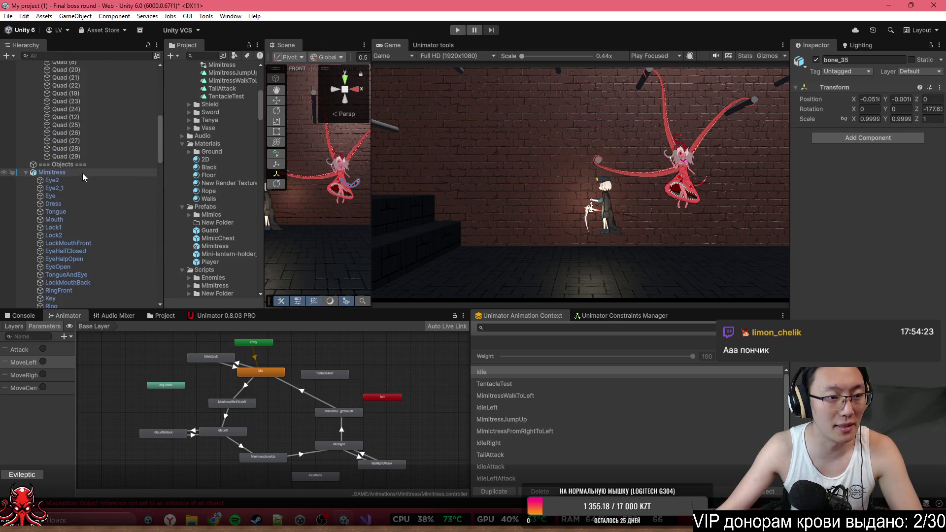
{"action": "left_click", "coordinate": [82, 173]}
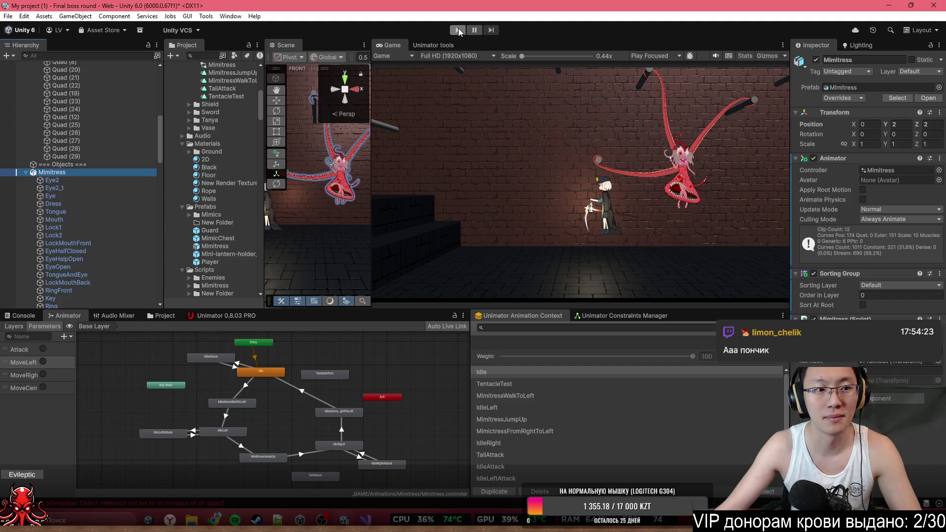
- Start play mode and reselect the Mimitress boss object
{"action": "left_click", "coordinate": [458, 30]}
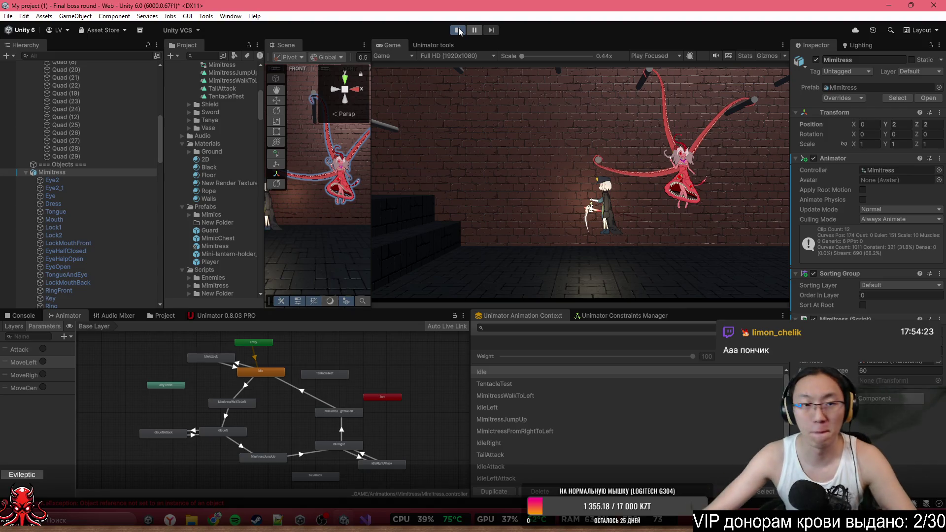
{"action": "left_click", "coordinate": [82, 166]}
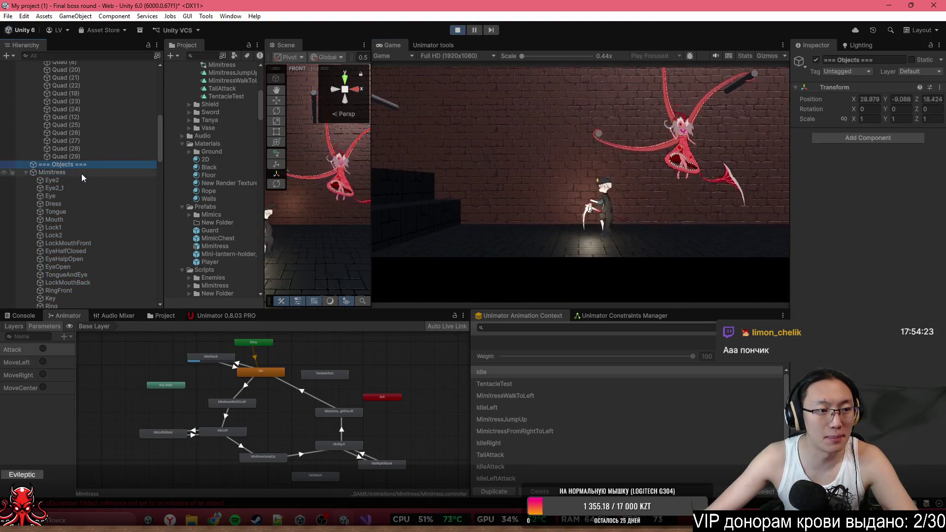
{"action": "left_click", "coordinate": [82, 173]}
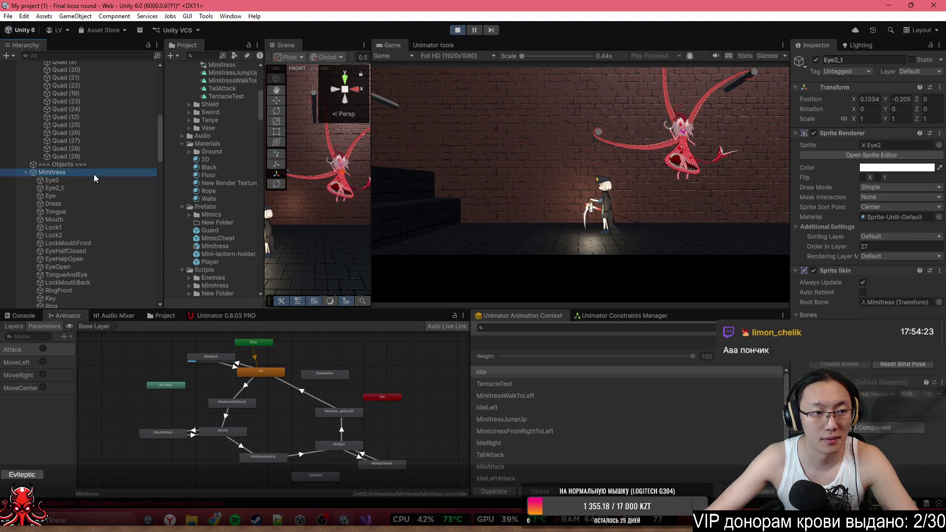
- Fire Attack, enable MoveLeft, walk the player left, then turn on MoveRight
{"action": "left_click", "coordinate": [42, 350]}
{"action": "left_click", "coordinate": [42, 364]}
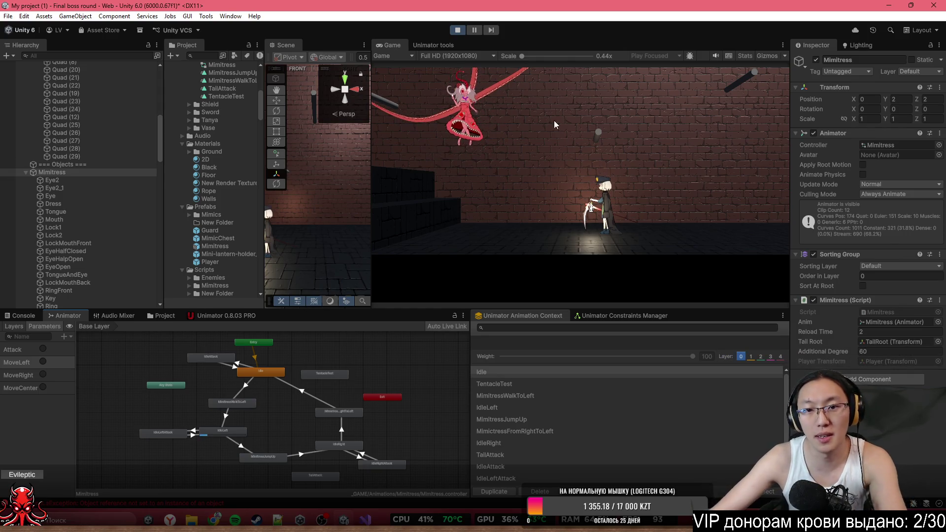
{"action": "key", "text": "a"}
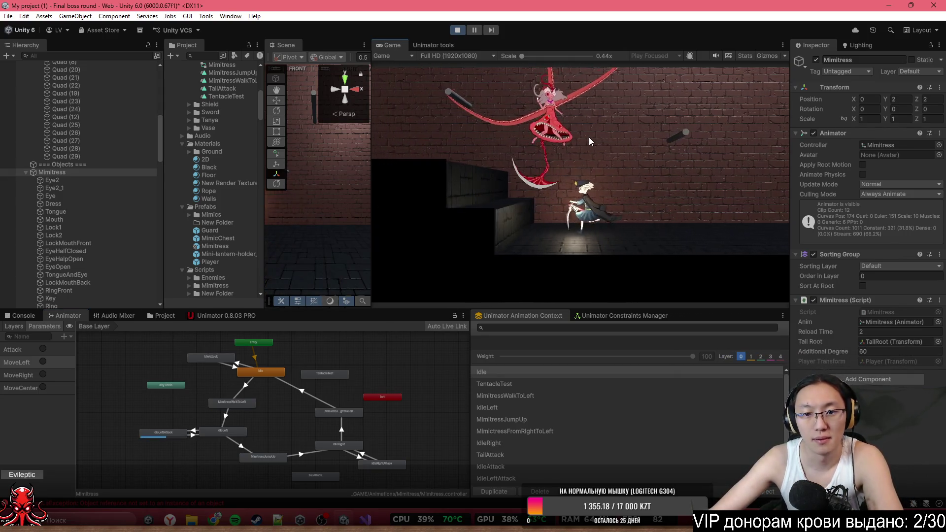
{"action": "key", "text": "a"}
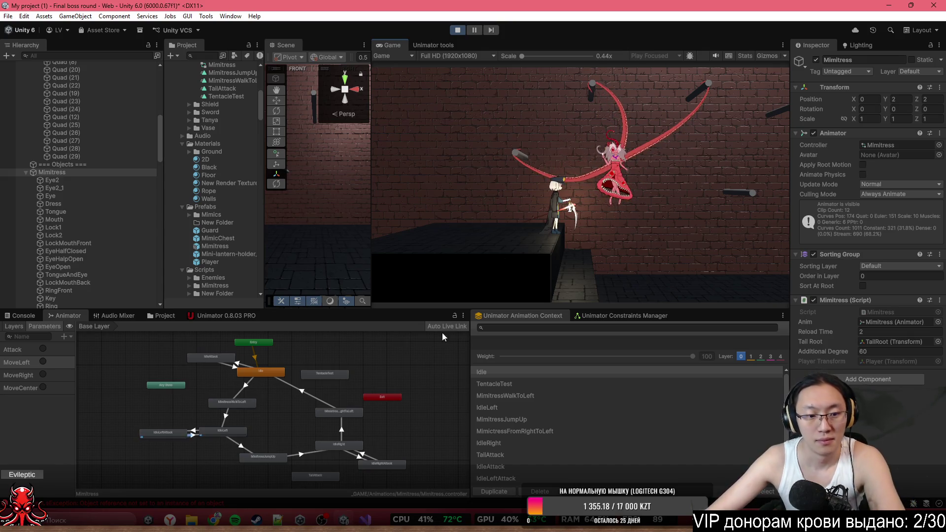
{"action": "left_click", "coordinate": [43, 375]}
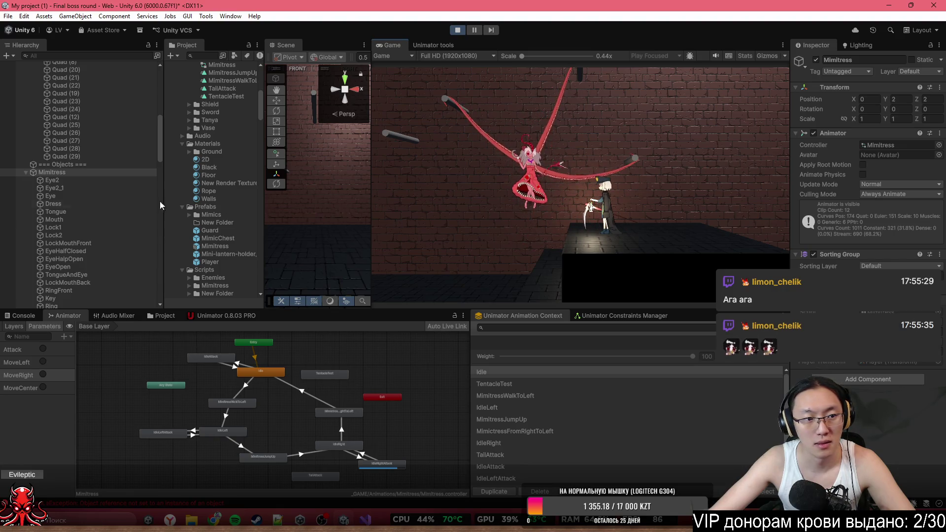
{"action": "scroll", "coordinate": [128, 190], "scroll_direction": "down", "scroll_amount": 4}
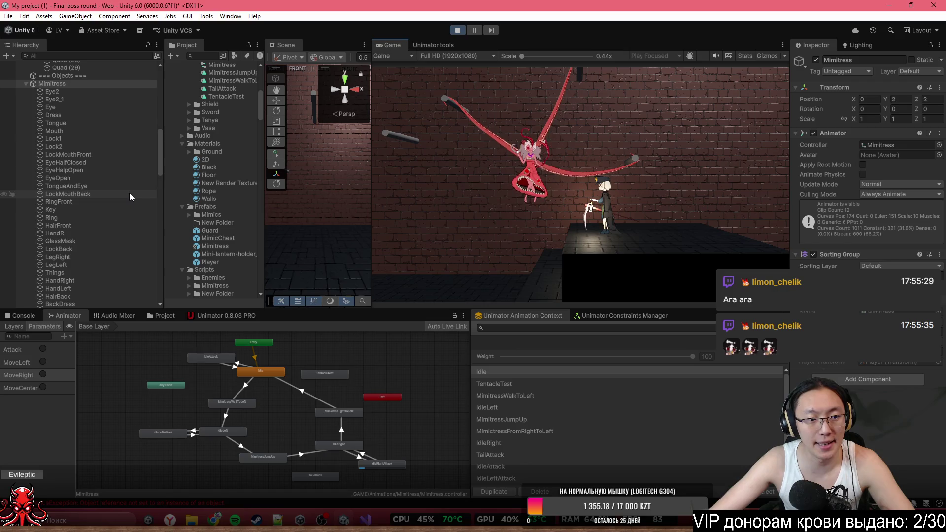
- Fire the MoveCenter trigger, stop play mode, and minimize the Unity editor
{"action": "left_click", "coordinate": [40, 386]}
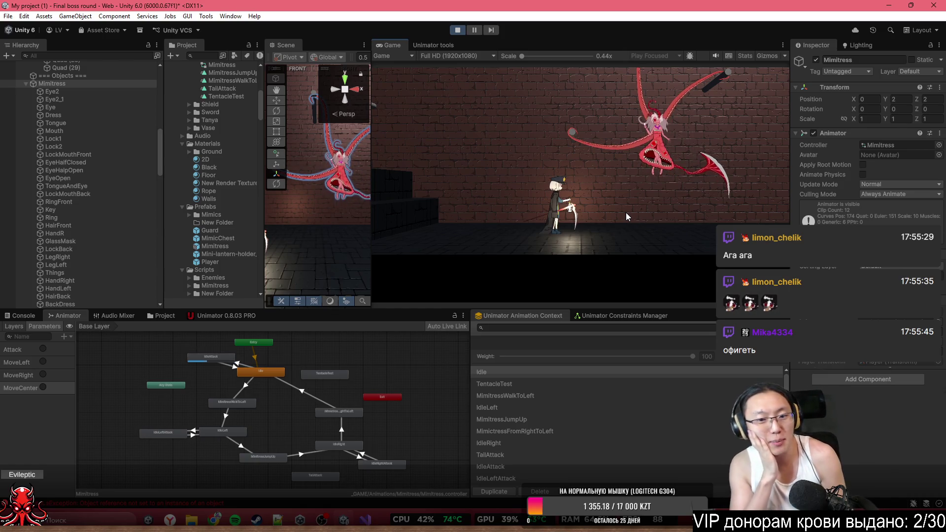
{"action": "left_click", "coordinate": [458, 30]}
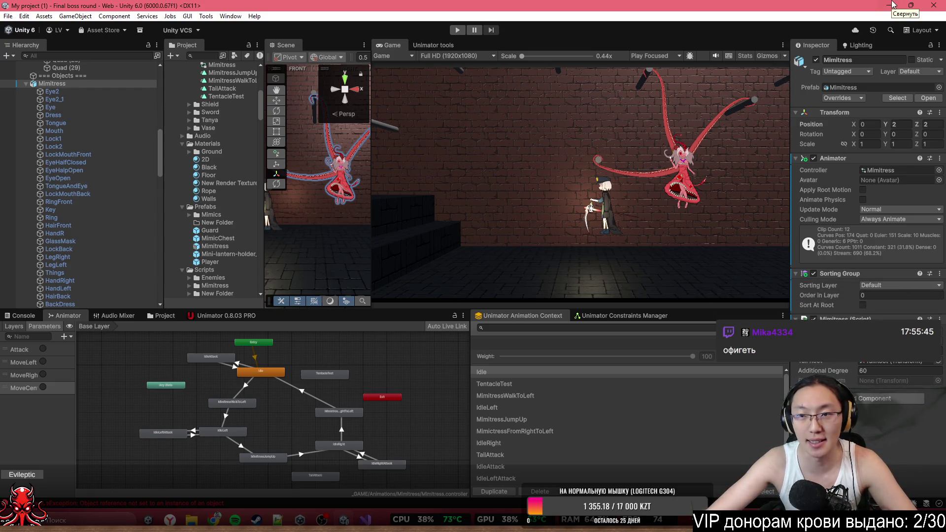
{"action": "left_click", "coordinate": [893, 5]}
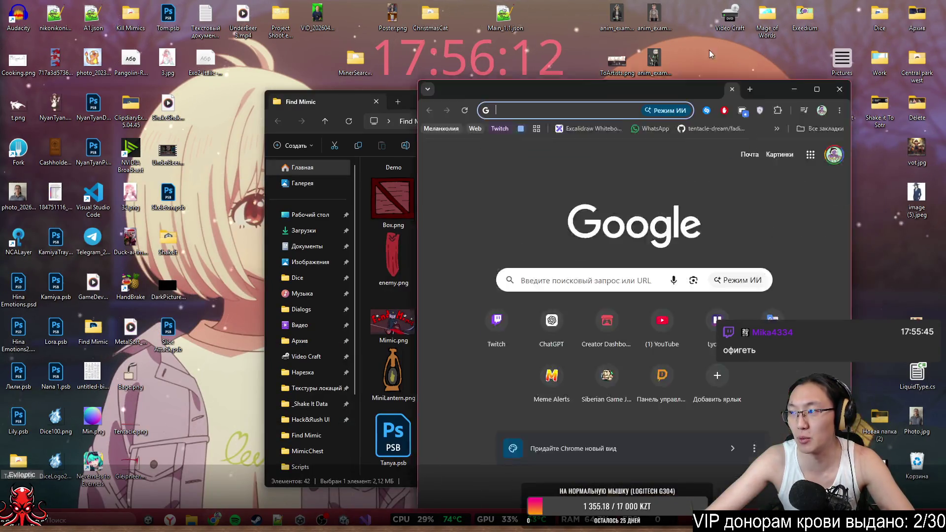
- Bring Chrome up full-screen and go to twitch.tv via the 'tw' address suggestion
{"action": "left_click_drag", "start_coordinate": [679, 94], "coordinate": [679, 3]}
{"action": "type", "text": "twitch.tv"}
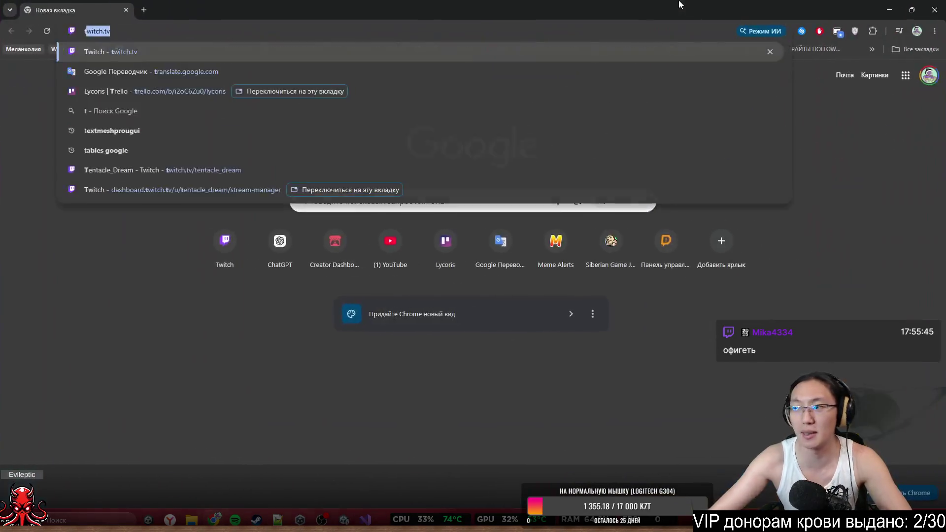
{"action": "key", "text": "Return"}
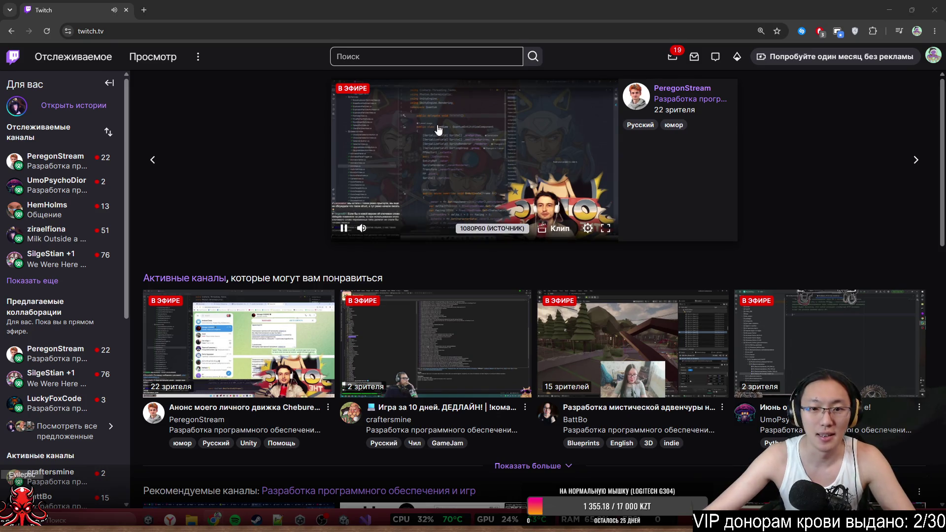
- Open Просмотр and choose the Разработка программного обеспечения и игр category
{"action": "left_click", "coordinate": [140, 66]}
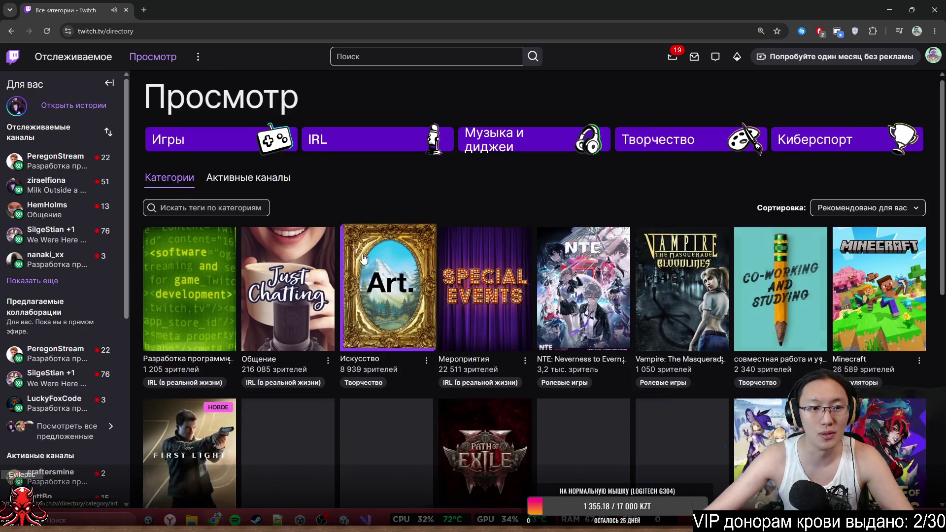
{"action": "scroll", "coordinate": [363, 259], "scroll_direction": "down", "scroll_amount": 2}
{"action": "left_click", "coordinate": [218, 229]}
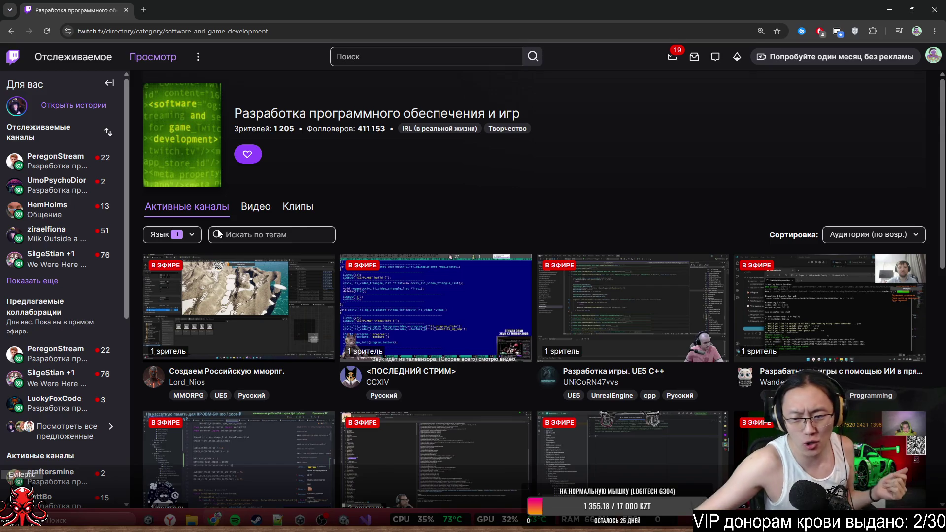
- Scroll through the category's grid of live channels
{"action": "scroll", "coordinate": [289, 247], "scroll_direction": "down", "scroll_amount": 6}
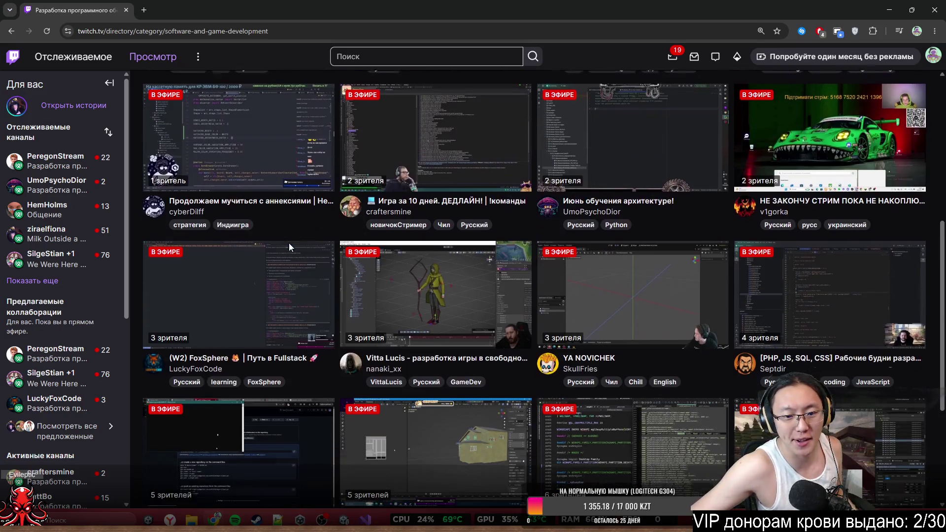
{"action": "scroll", "coordinate": [405, 249], "scroll_direction": "down", "scroll_amount": 2}
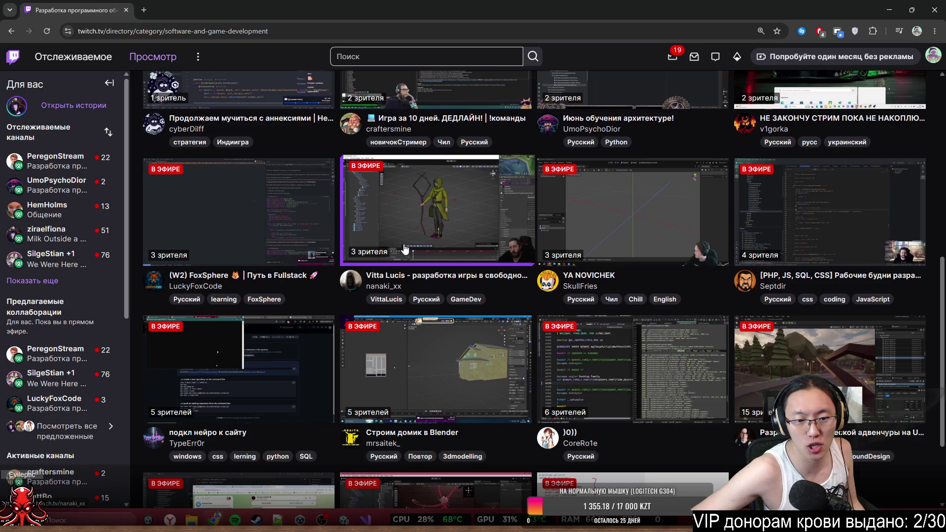
{"action": "scroll", "coordinate": [525, 305], "scroll_direction": "down", "scroll_amount": 2}
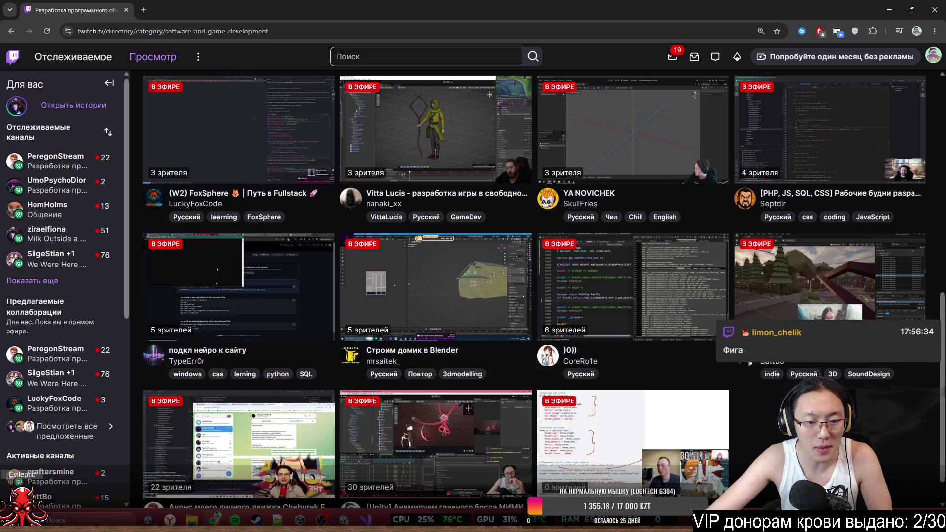
{"action": "scroll", "coordinate": [542, 296], "scroll_direction": "down", "scroll_amount": 1}
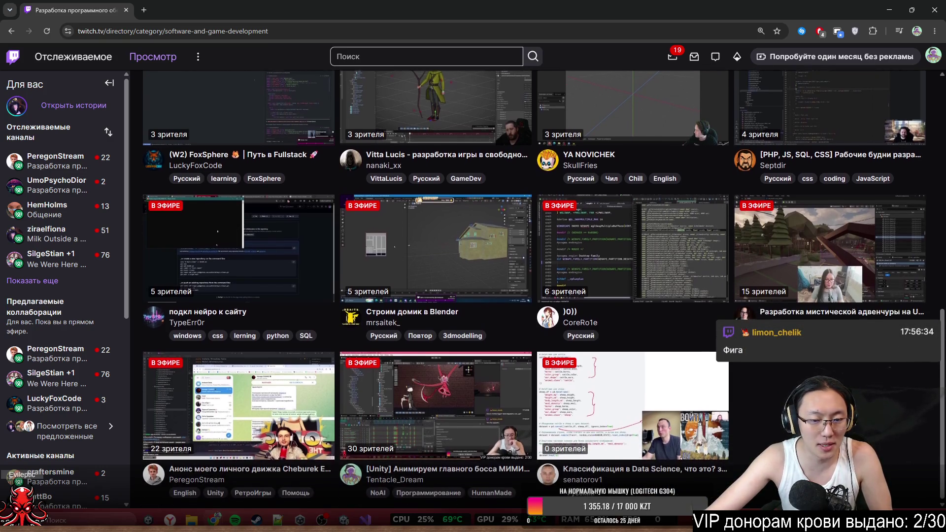
{"action": "scroll", "coordinate": [534, 287], "scroll_direction": "up", "scroll_amount": 1}
{"action": "scroll", "coordinate": [205, 362], "scroll_direction": "down", "scroll_amount": 1}
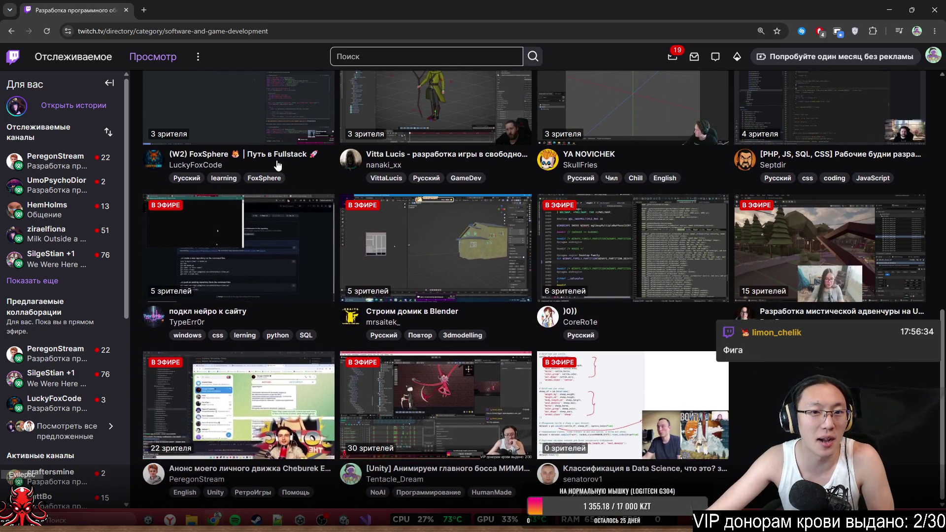
{"action": "scroll", "coordinate": [453, 236], "scroll_direction": "up", "scroll_amount": 7}
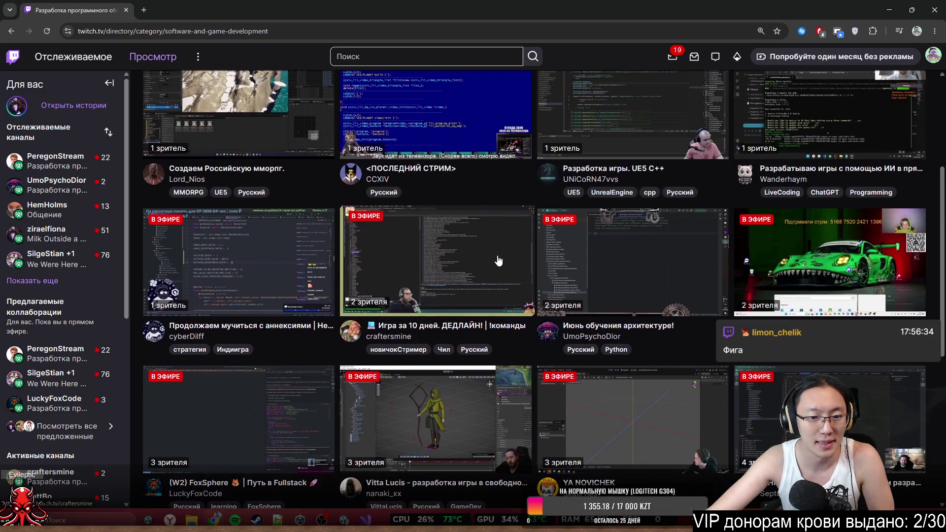
{"action": "scroll", "coordinate": [492, 266], "scroll_direction": "up", "scroll_amount": 4}
{"action": "scroll", "coordinate": [471, 322], "scroll_direction": "down", "scroll_amount": 2}
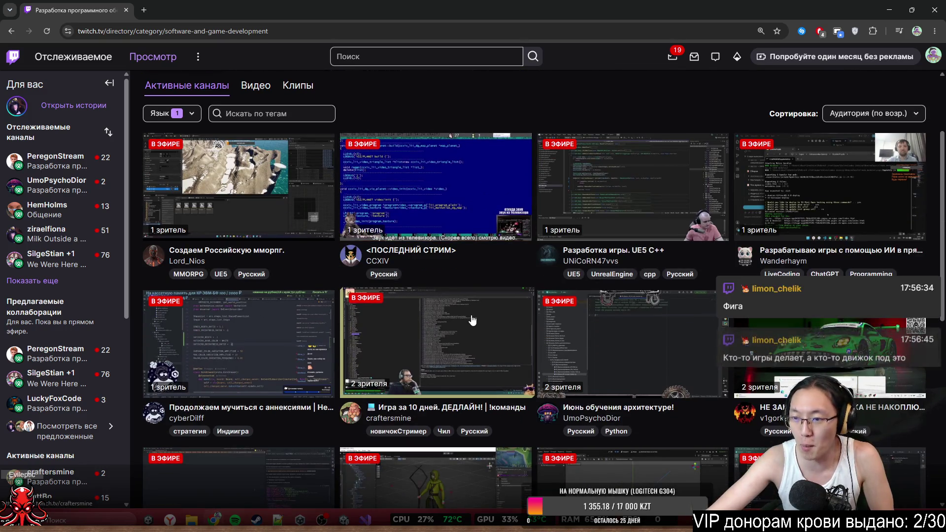
{"action": "scroll", "coordinate": [530, 324], "scroll_direction": "down", "scroll_amount": 2}
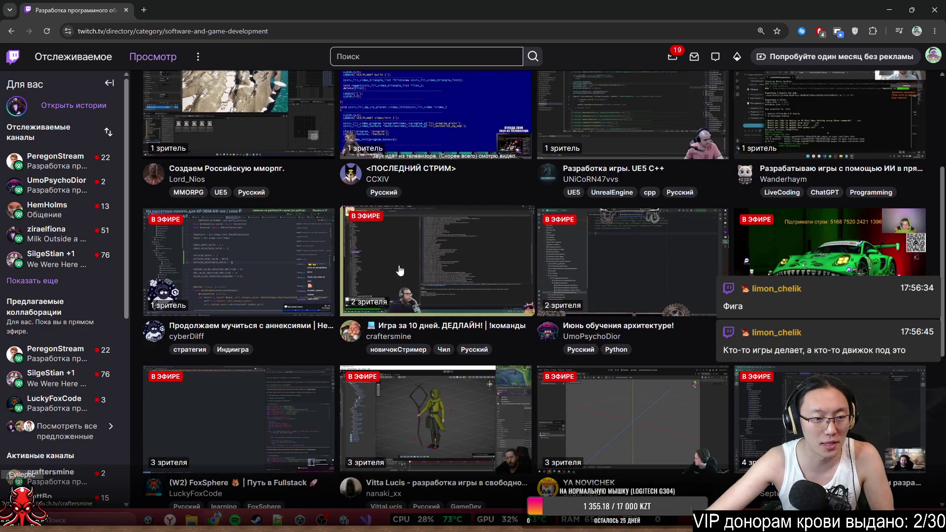
{"action": "scroll", "coordinate": [491, 300], "scroll_direction": "up", "scroll_amount": 2}
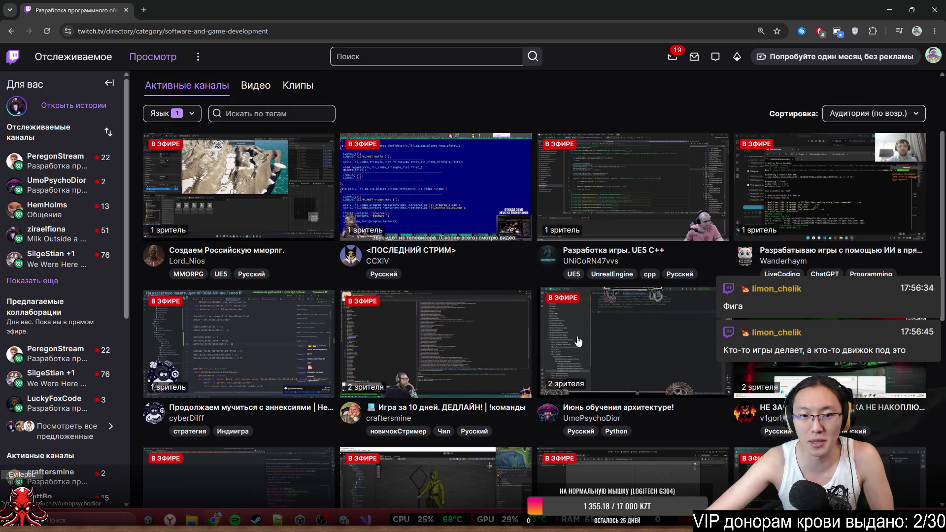
{"action": "scroll", "coordinate": [534, 344], "scroll_direction": "down", "scroll_amount": 2}
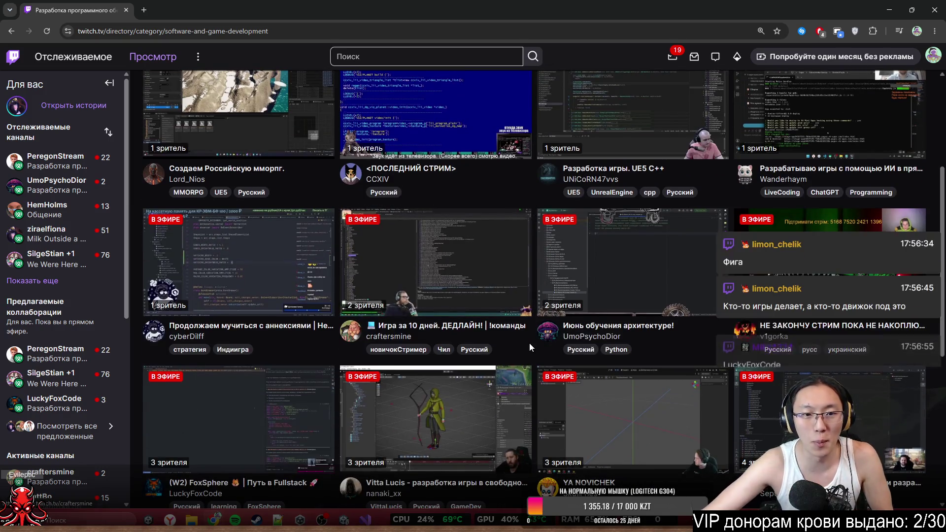
{"action": "scroll", "coordinate": [530, 348], "scroll_direction": "down", "scroll_amount": 3}
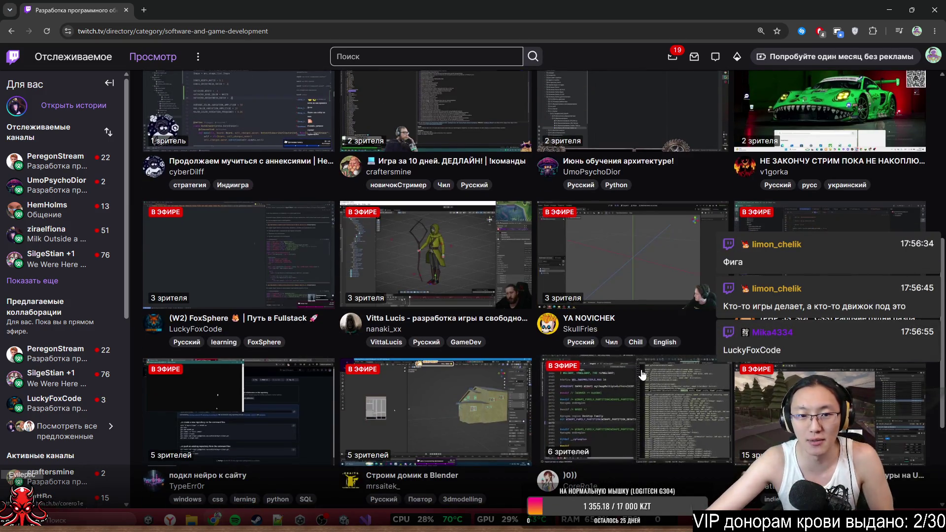
{"action": "scroll", "coordinate": [625, 368], "scroll_direction": "up", "scroll_amount": 3}
{"action": "scroll", "coordinate": [555, 316], "scroll_direction": "down", "scroll_amount": 2}
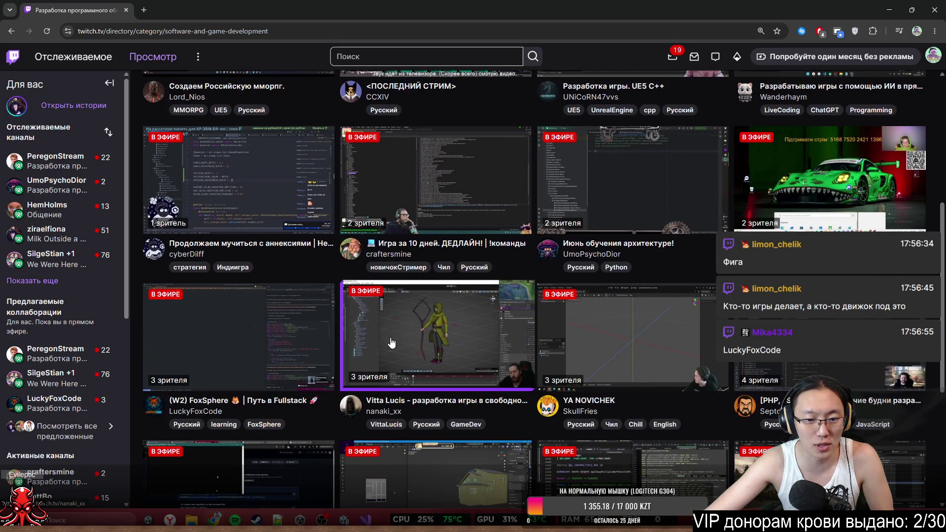
{"action": "scroll", "coordinate": [446, 268], "scroll_direction": "down", "scroll_amount": 3}
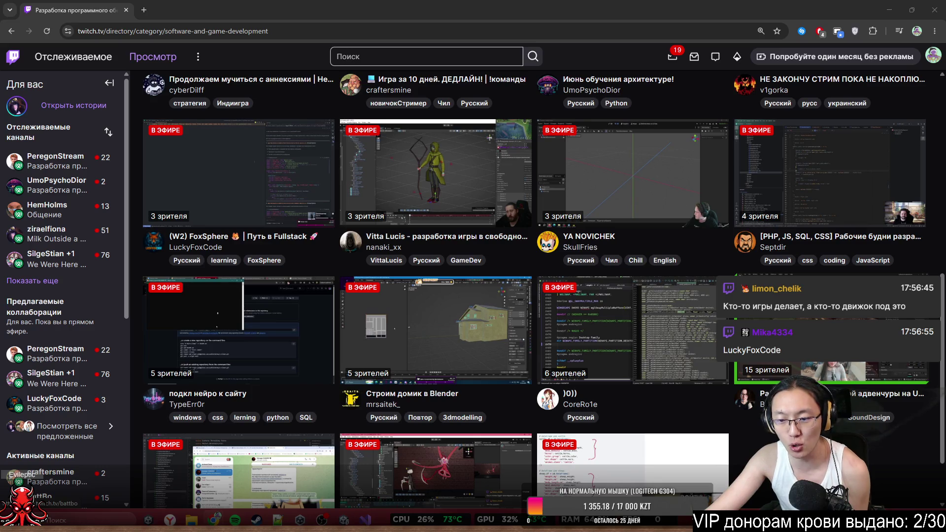
- Open the mystic-adventure stream in a new tab, review its title, then close it
{"action": "middle_click", "coordinate": [827, 335]}
{"action": "key", "text": "ctrl+Tab"}
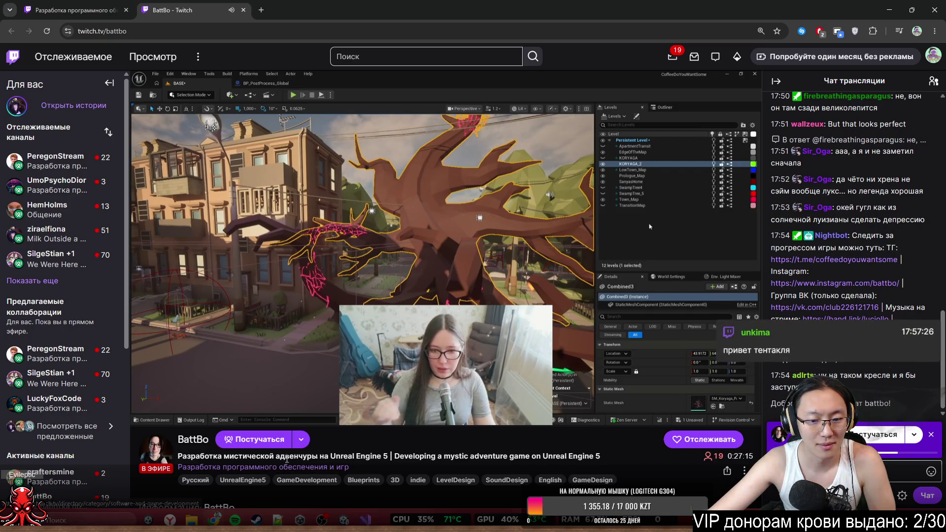
{"action": "left_click_drag", "start_coordinate": [285, 456], "coordinate": [468, 467]}
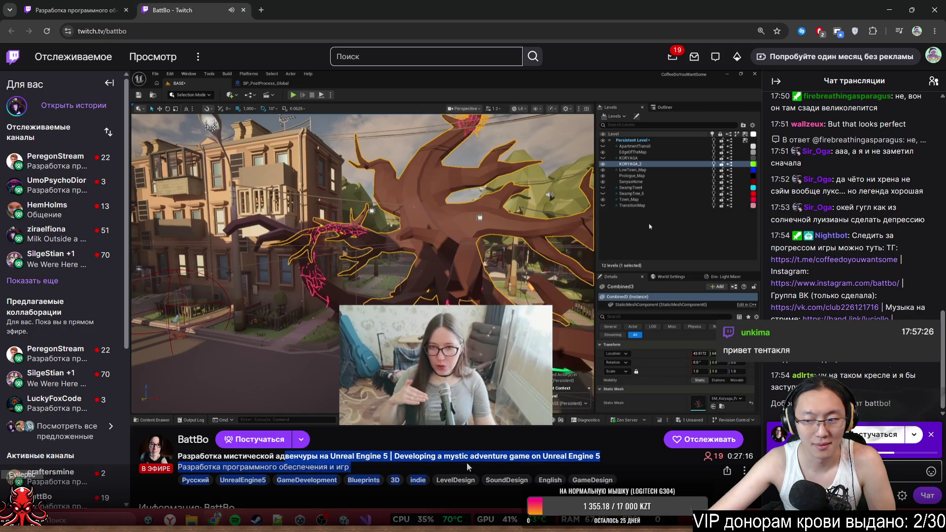
{"action": "left_click", "coordinate": [525, 468]}
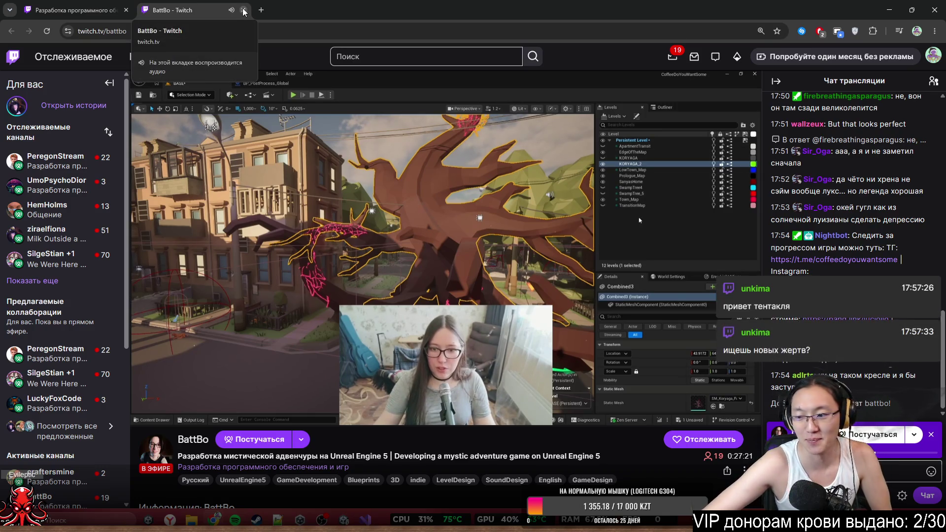
{"action": "left_click", "coordinate": [243, 11]}
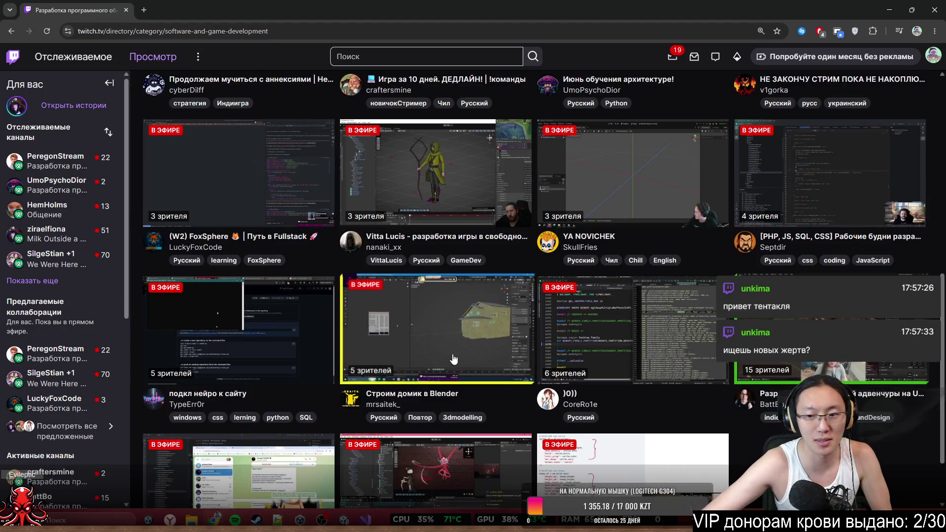
{"action": "scroll", "coordinate": [453, 359], "scroll_direction": "down", "scroll_amount": 2}
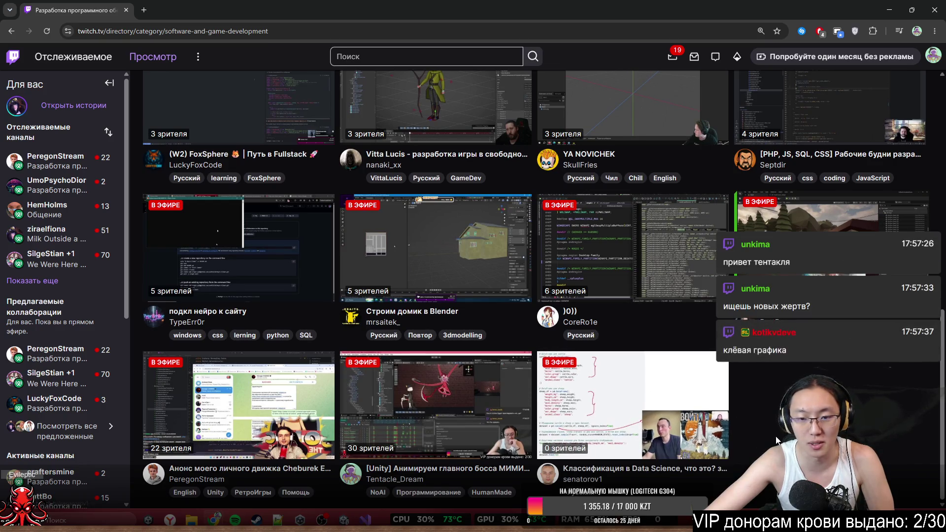
{"action": "scroll", "coordinate": [777, 440], "scroll_direction": "up", "scroll_amount": 2}
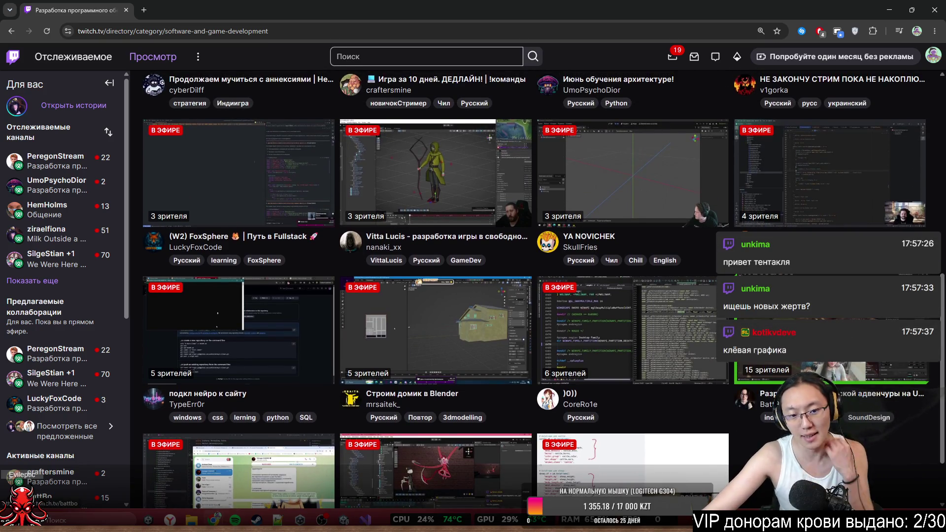
- View the Unreal Engine stream tab, check the channel name in its address, and return to Unity
{"action": "key", "text": "ctrl+Tab"}
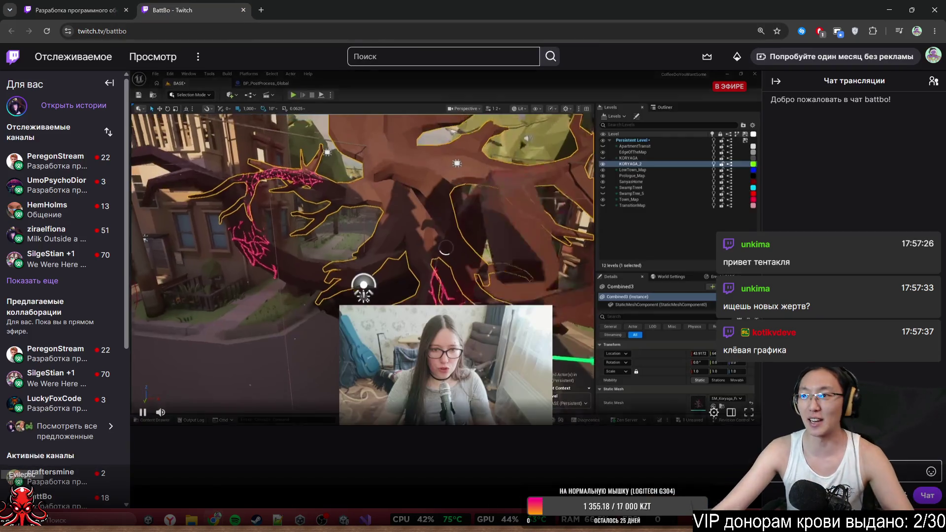
{"action": "double_click", "coordinate": [228, 35]}
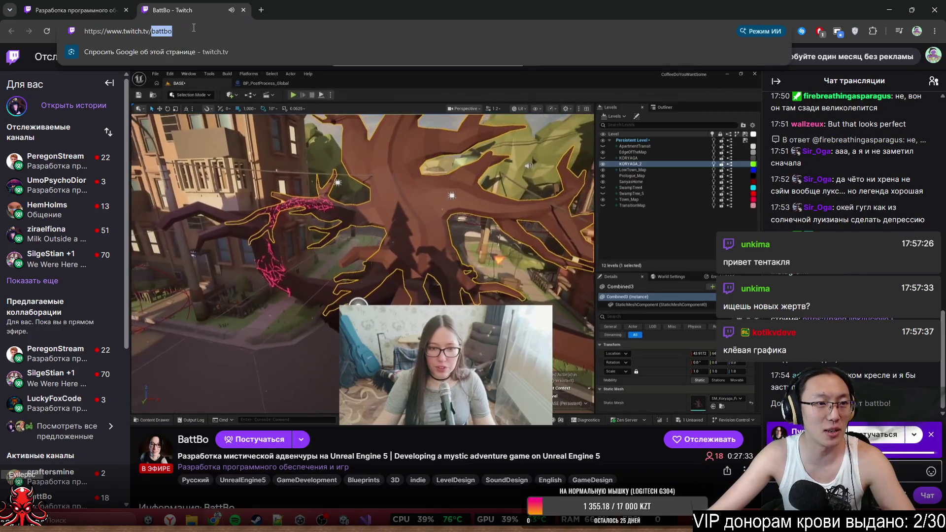
{"action": "key", "text": "Escape"}
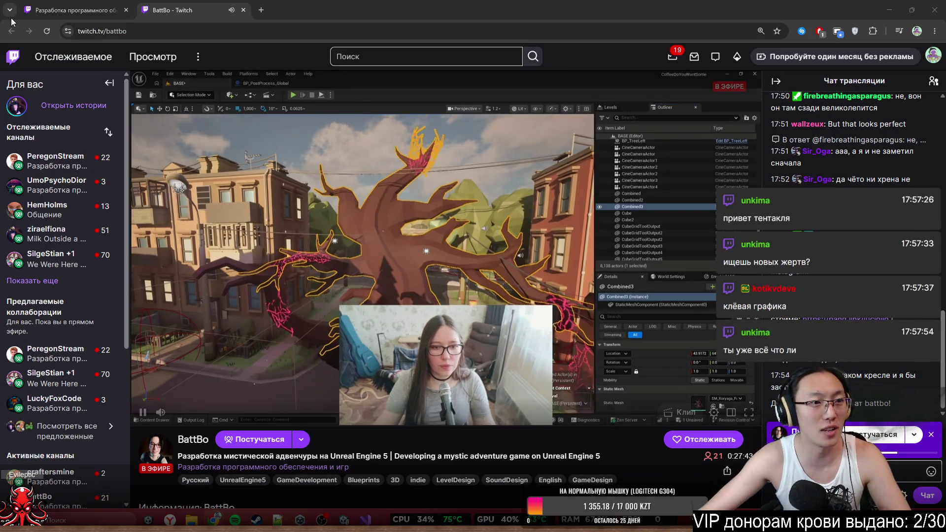
{"action": "double_click", "coordinate": [125, 31]}
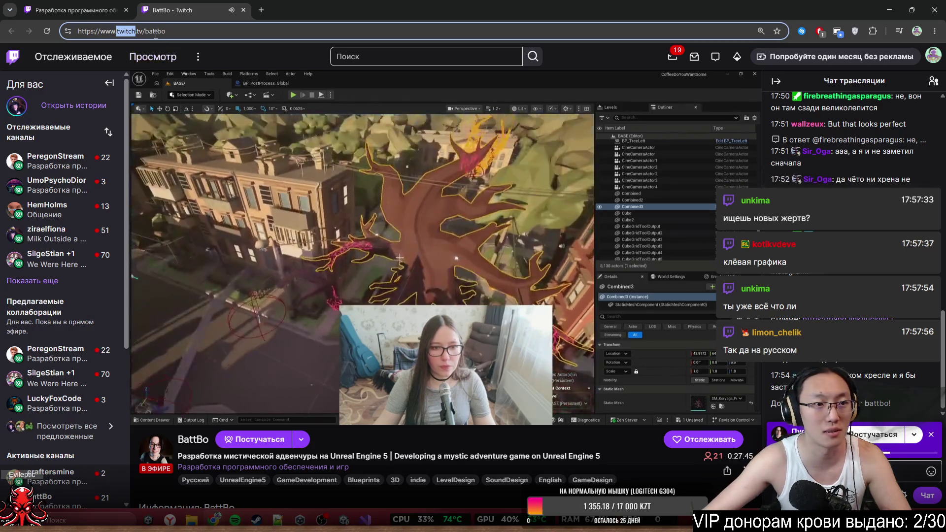
{"action": "double_click", "coordinate": [155, 31]}
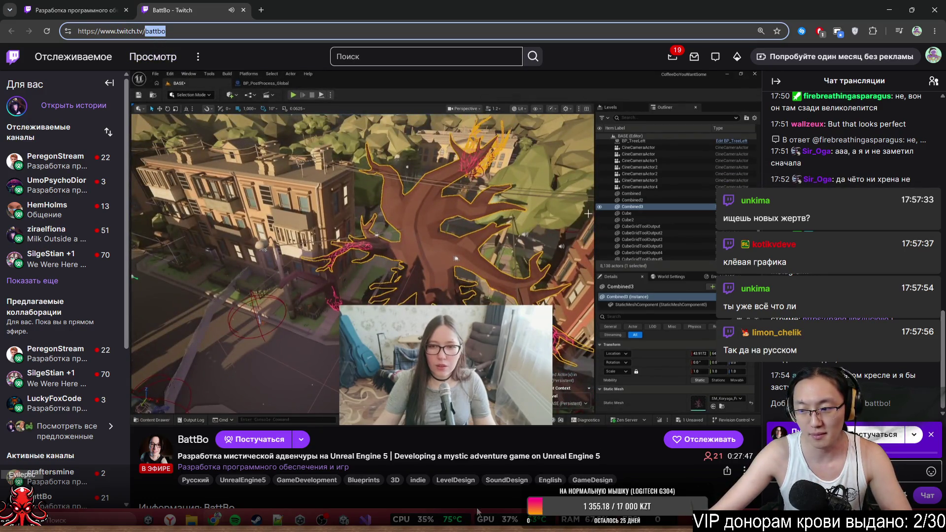
{"action": "key", "text": "alt+Tab"}
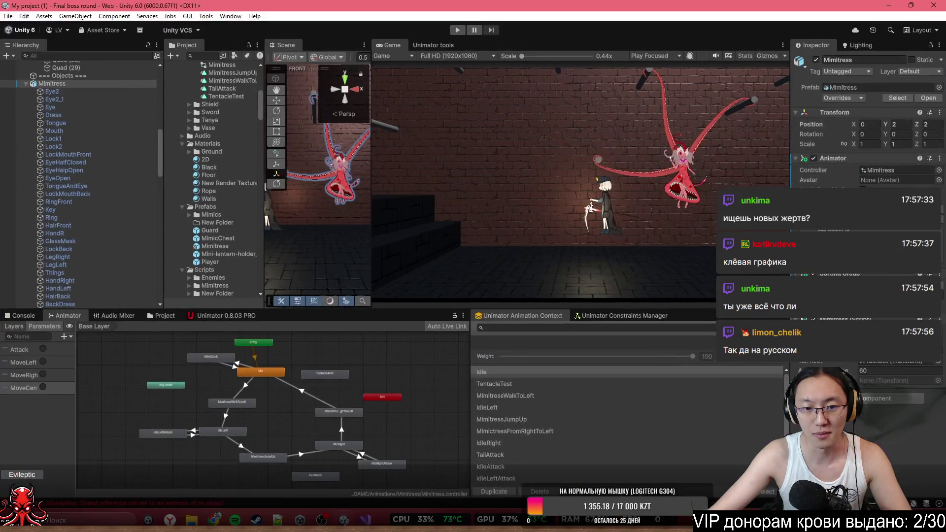
- Play-test Mimitress by firing its Attack and MoveRight triggers, then minimize Unity
{"action": "left_click", "coordinate": [459, 30]}
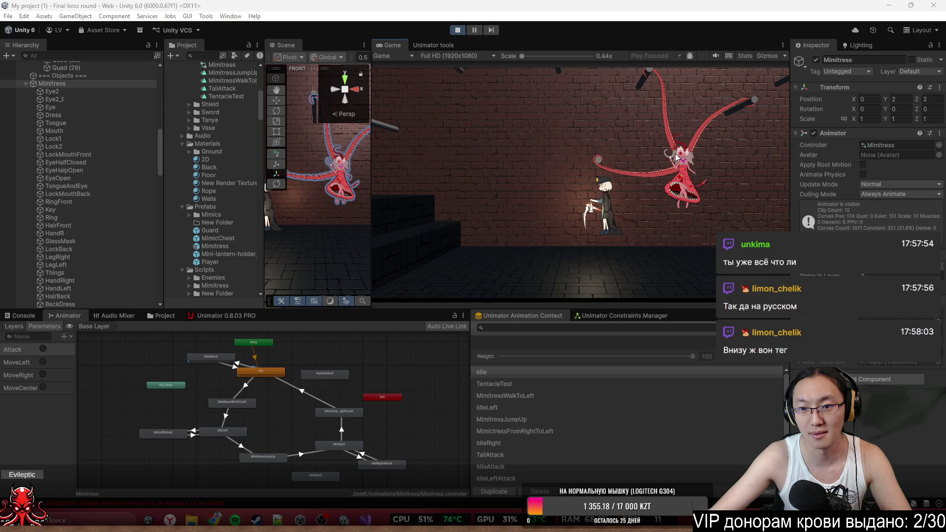
{"action": "left_click", "coordinate": [113, 90]}
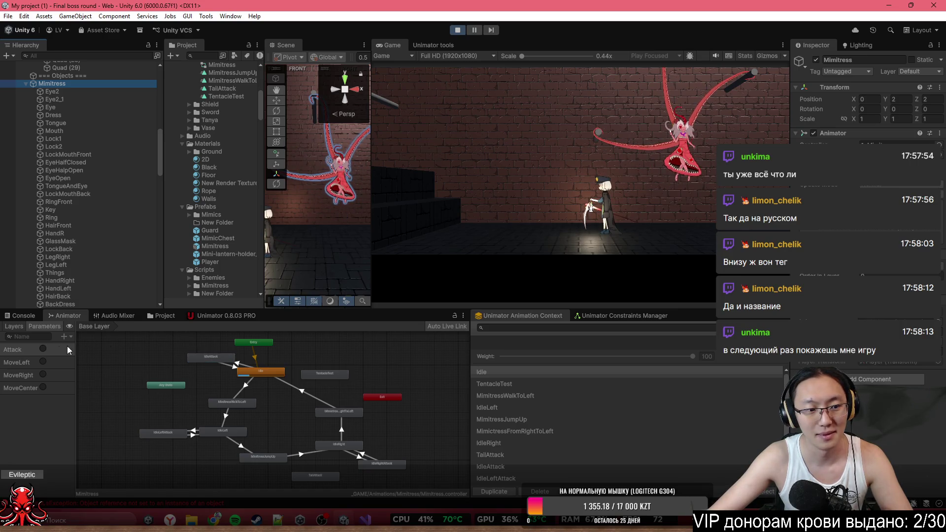
{"action": "left_click", "coordinate": [42, 362]}
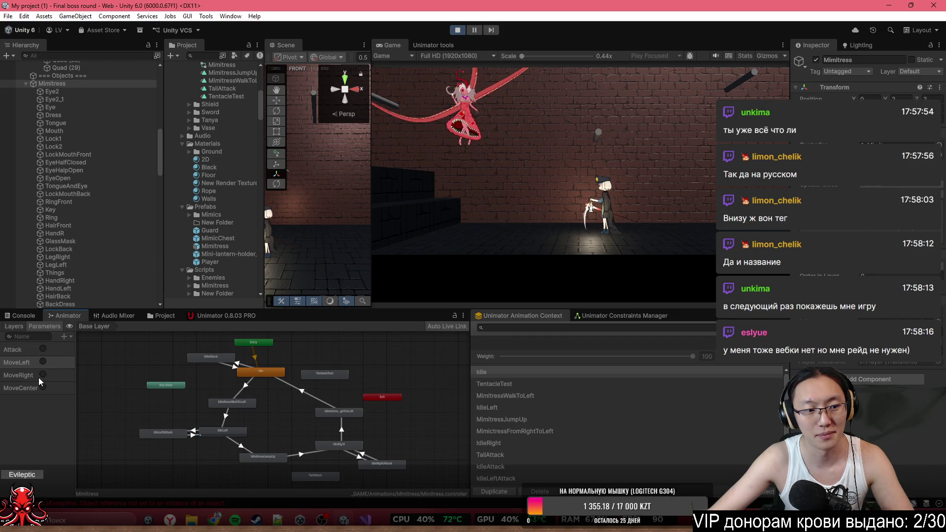
{"action": "left_click", "coordinate": [41, 377]}
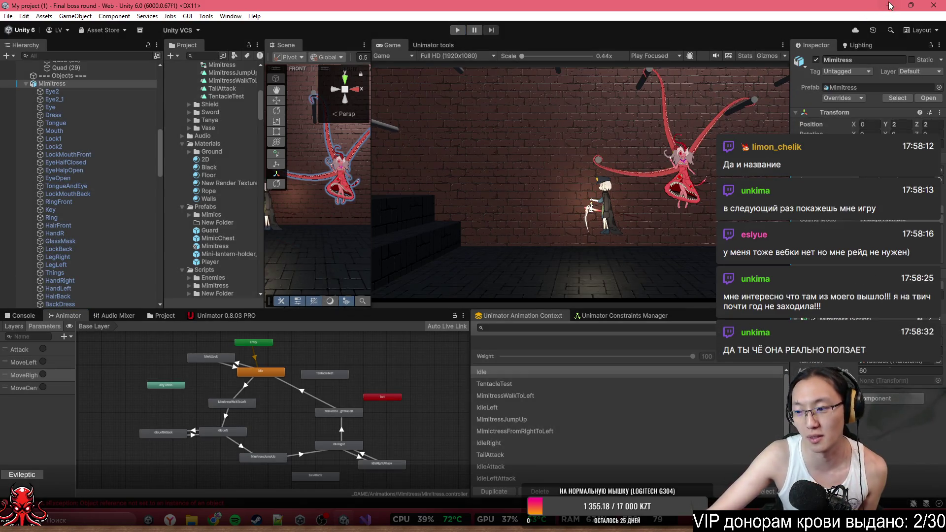
{"action": "left_click", "coordinate": [886, 6]}
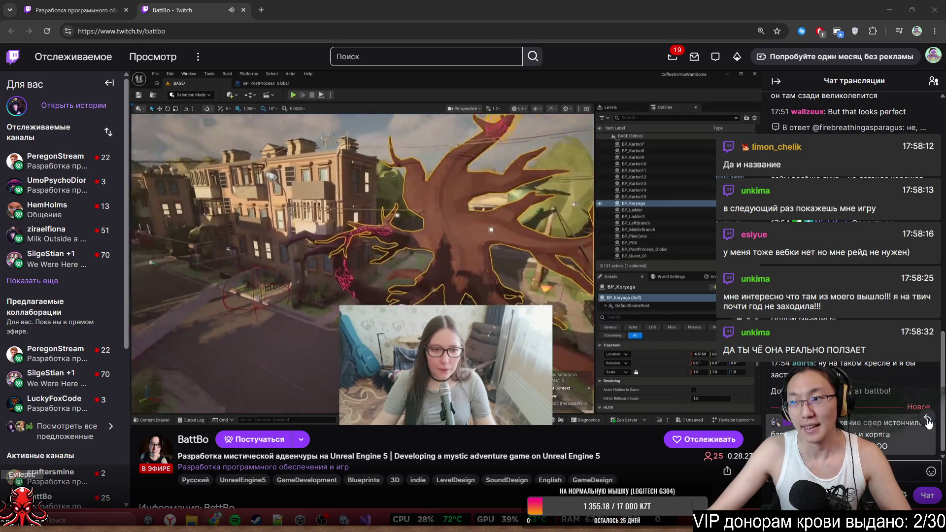
- Close the Unreal Engine stream tab and browse the game development directory
{"action": "left_click", "coordinate": [243, 10]}
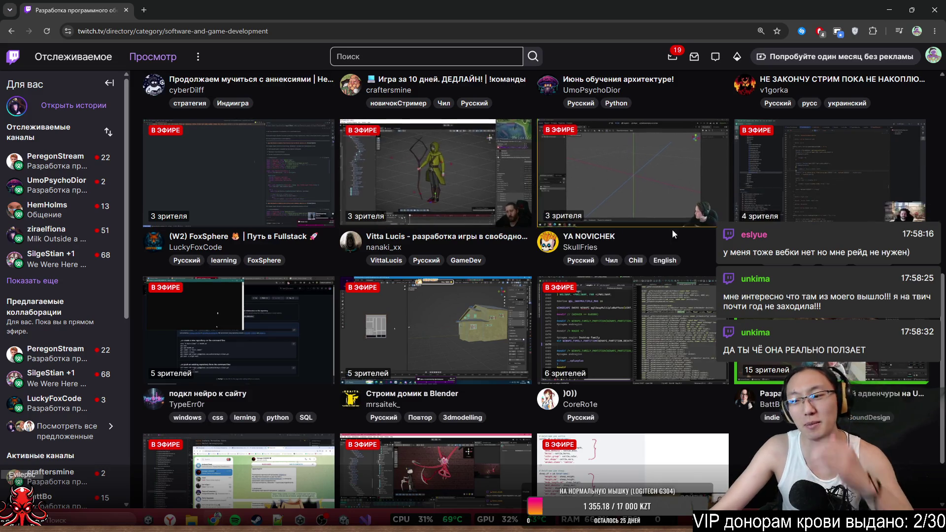
{"action": "scroll", "coordinate": [681, 251], "scroll_direction": "up", "scroll_amount": 2}
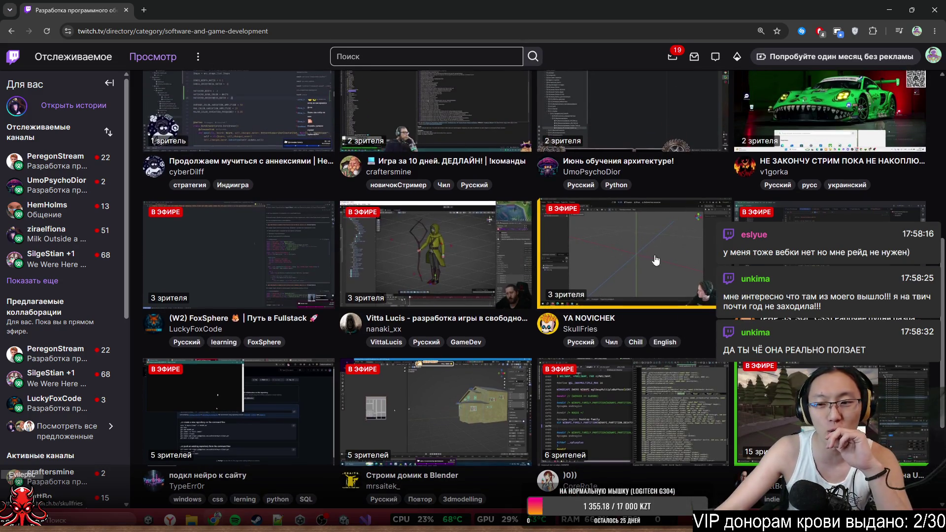
{"action": "scroll", "coordinate": [656, 259], "scroll_direction": "up", "scroll_amount": 3}
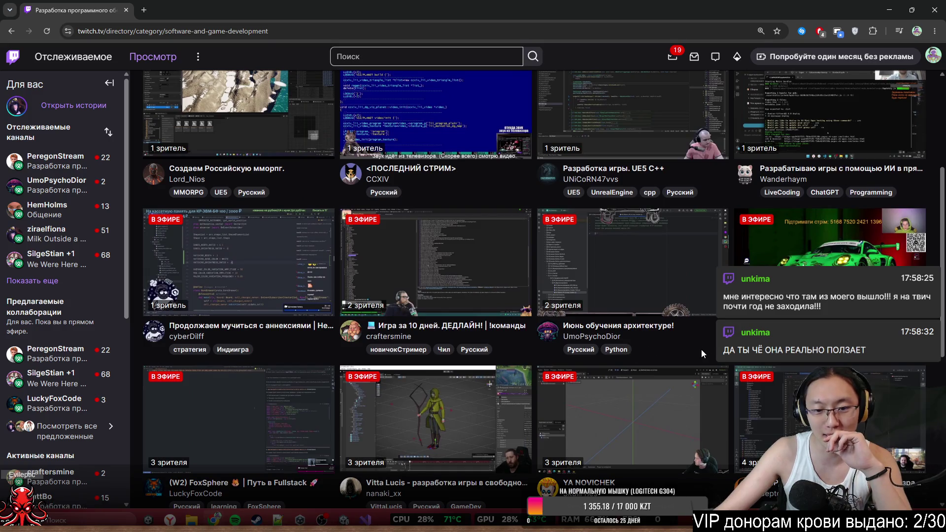
{"action": "scroll", "coordinate": [702, 354], "scroll_direction": "down", "scroll_amount": 5}
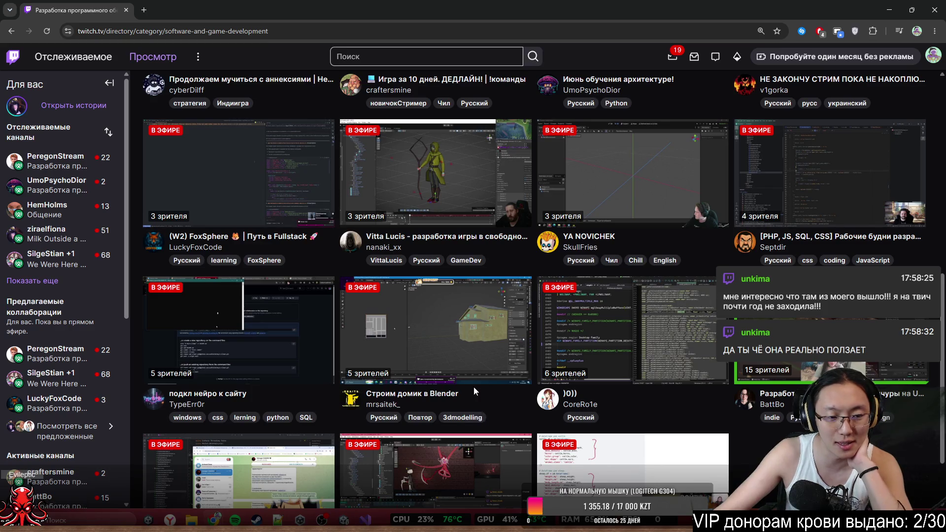
{"action": "scroll", "coordinate": [473, 387], "scroll_direction": "up", "scroll_amount": 2}
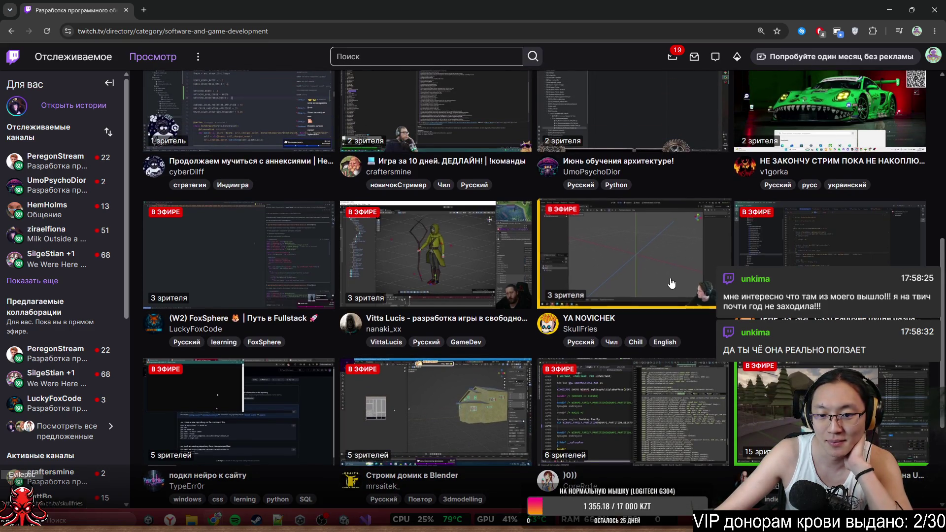
- Preview the YA NOVICHEK stream in a new tab, then close it and return to the directory top
{"action": "middle_click", "coordinate": [640, 271]}
{"action": "left_click", "coordinate": [237, 10]}
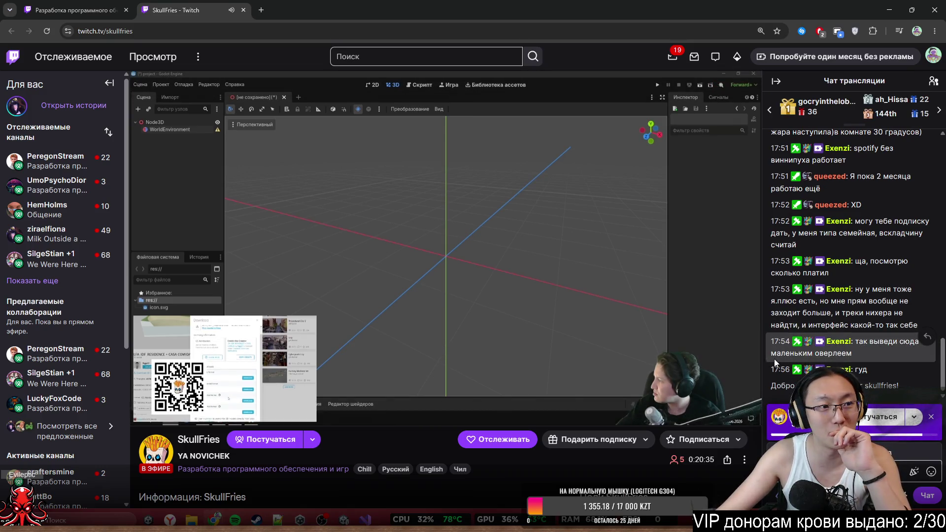
{"action": "key", "text": "alt+Left"}
{"action": "left_click", "coordinate": [244, 10]}
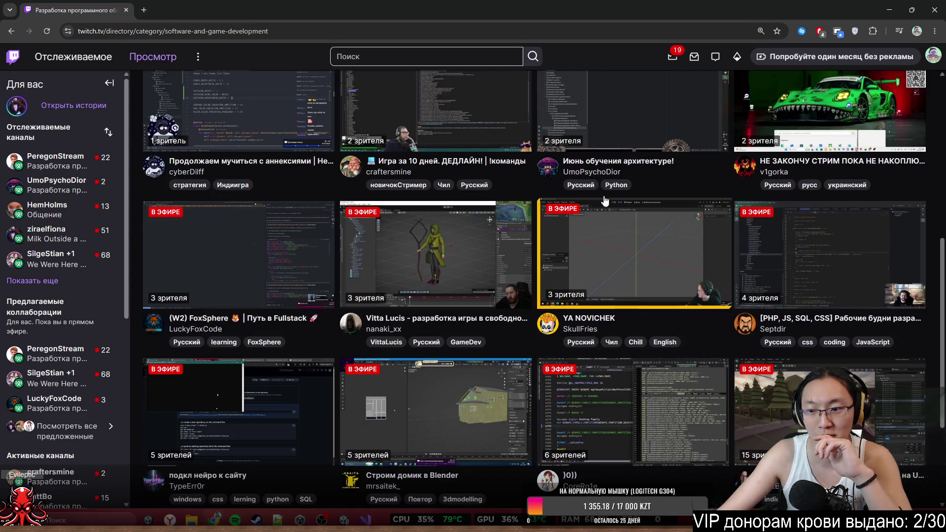
{"action": "scroll", "coordinate": [660, 314], "scroll_direction": "up", "scroll_amount": 3}
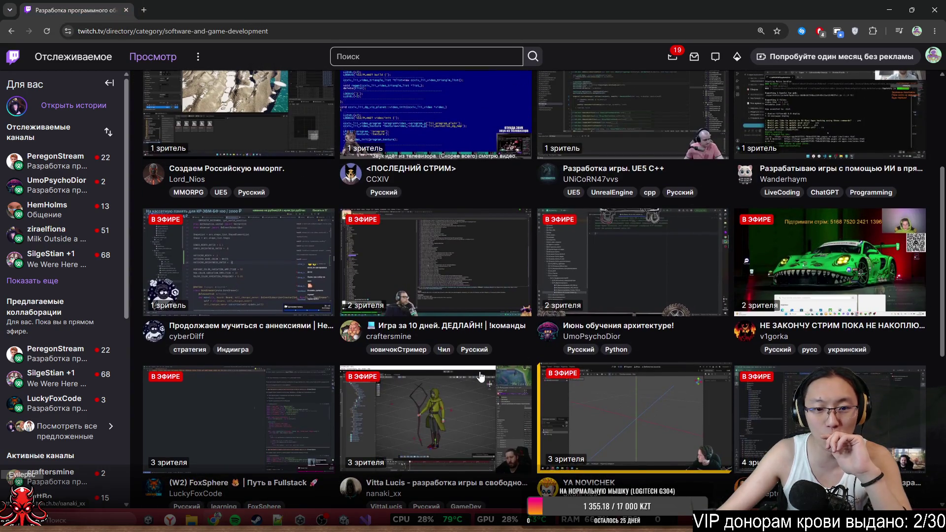
{"action": "scroll", "coordinate": [293, 369], "scroll_direction": "up", "scroll_amount": 2}
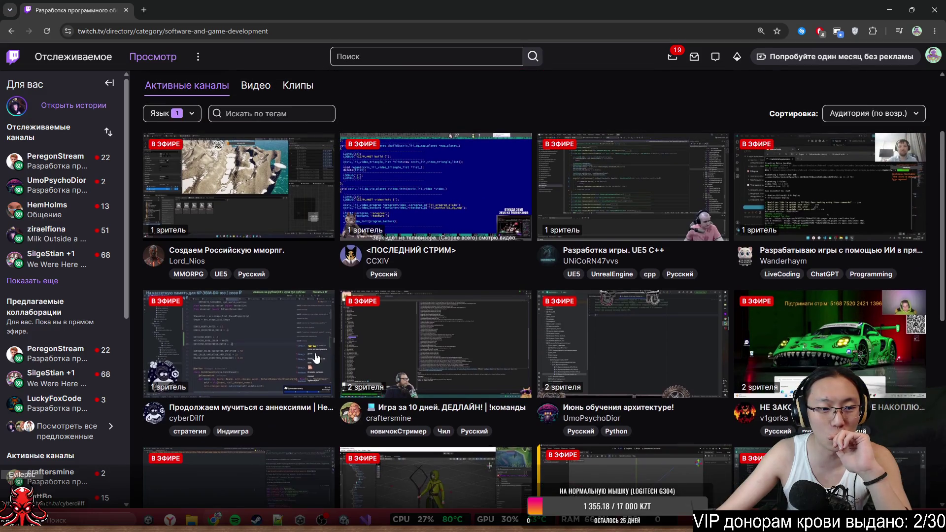
- Watch the live HexWar Python development stream in a second tab, selecting its channel name in the address
{"action": "middle_click", "coordinate": [293, 368]}
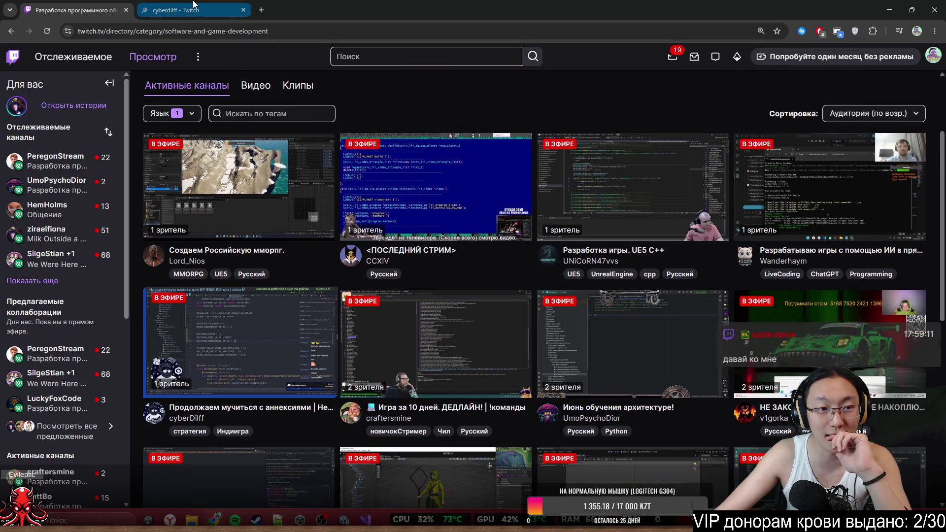
{"action": "left_click", "coordinate": [194, 6]}
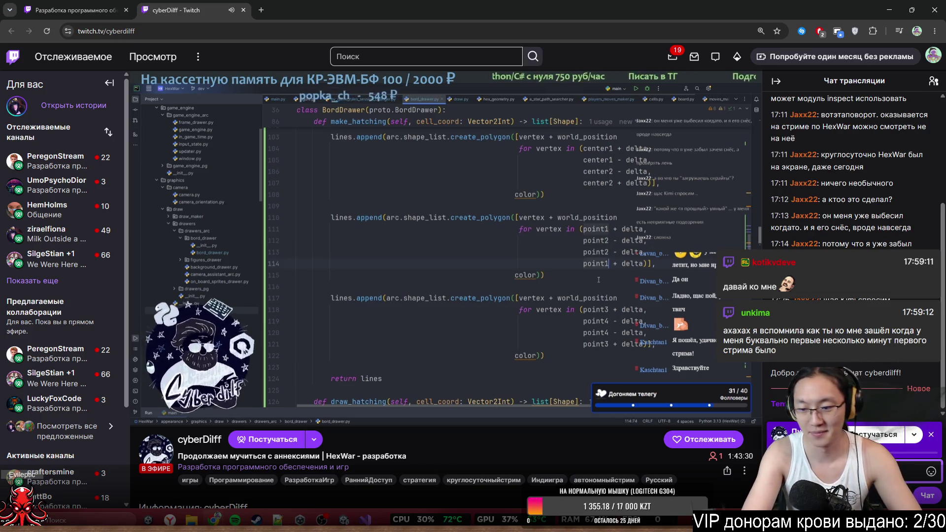
{"action": "double_click", "coordinate": [166, 31]}
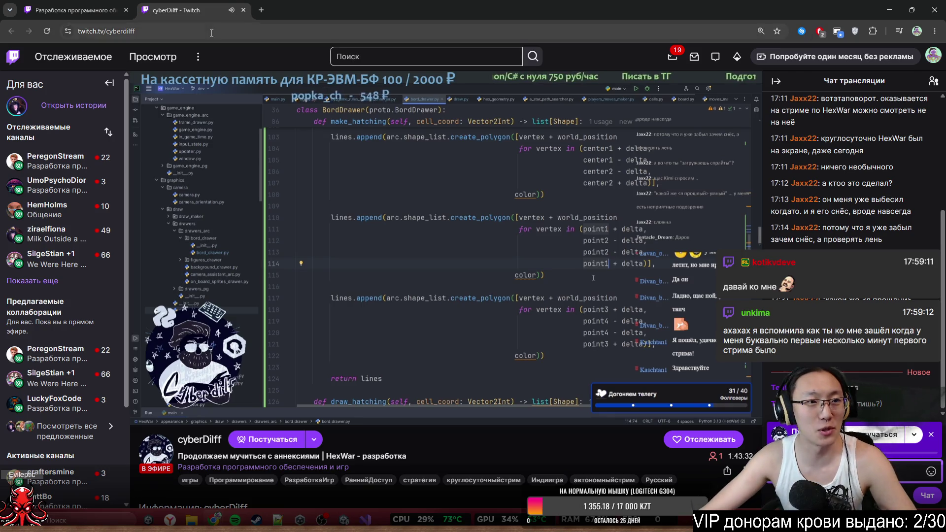
{"action": "key", "text": "alt+Tab"}
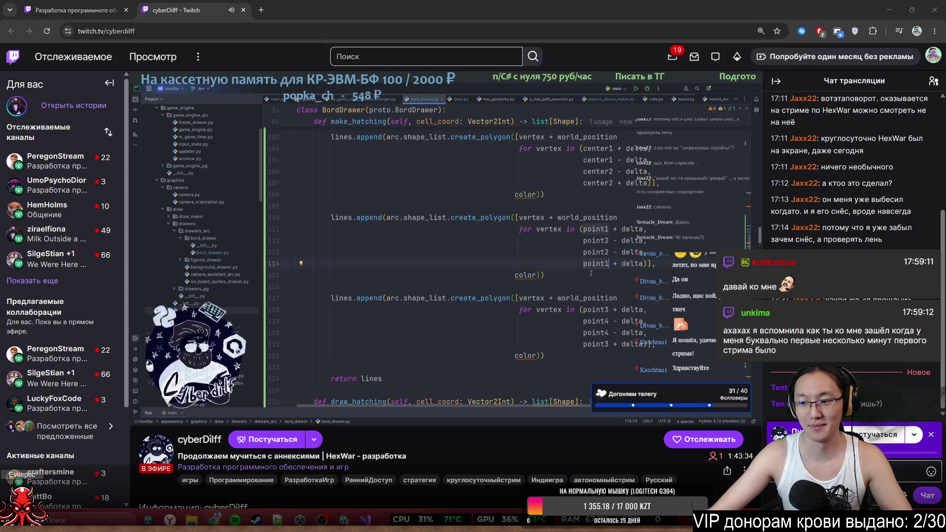